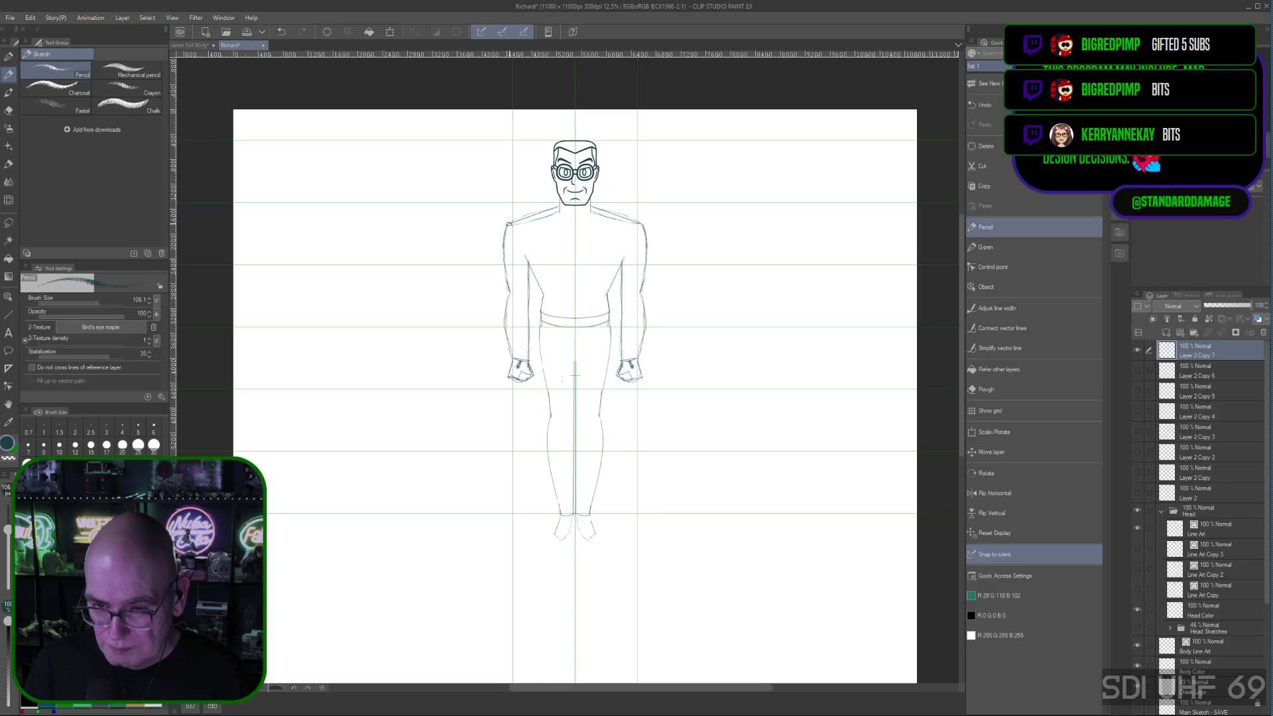
Step: Sketch a short line below the belt, then build up mirrored pencil strokes along the upper-arm outer edge
left_click_drag(559, 282, 592, 281)
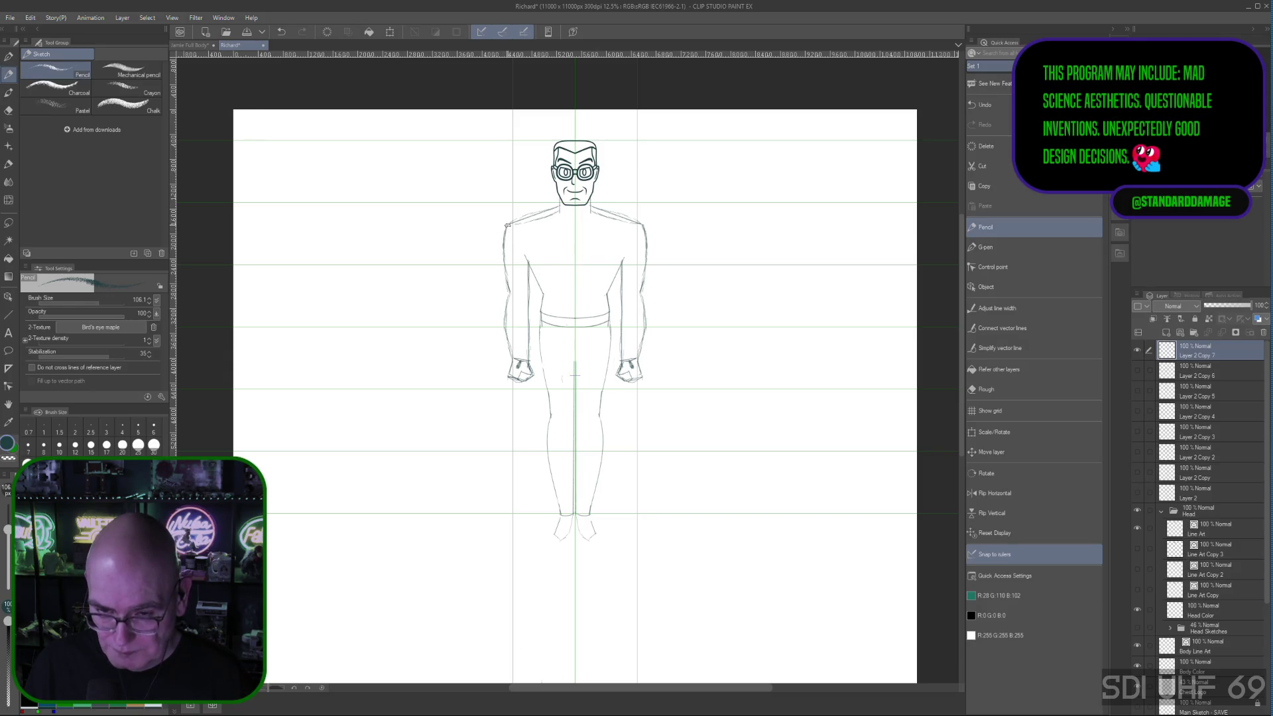
left_click_drag(505, 229, 505, 287)
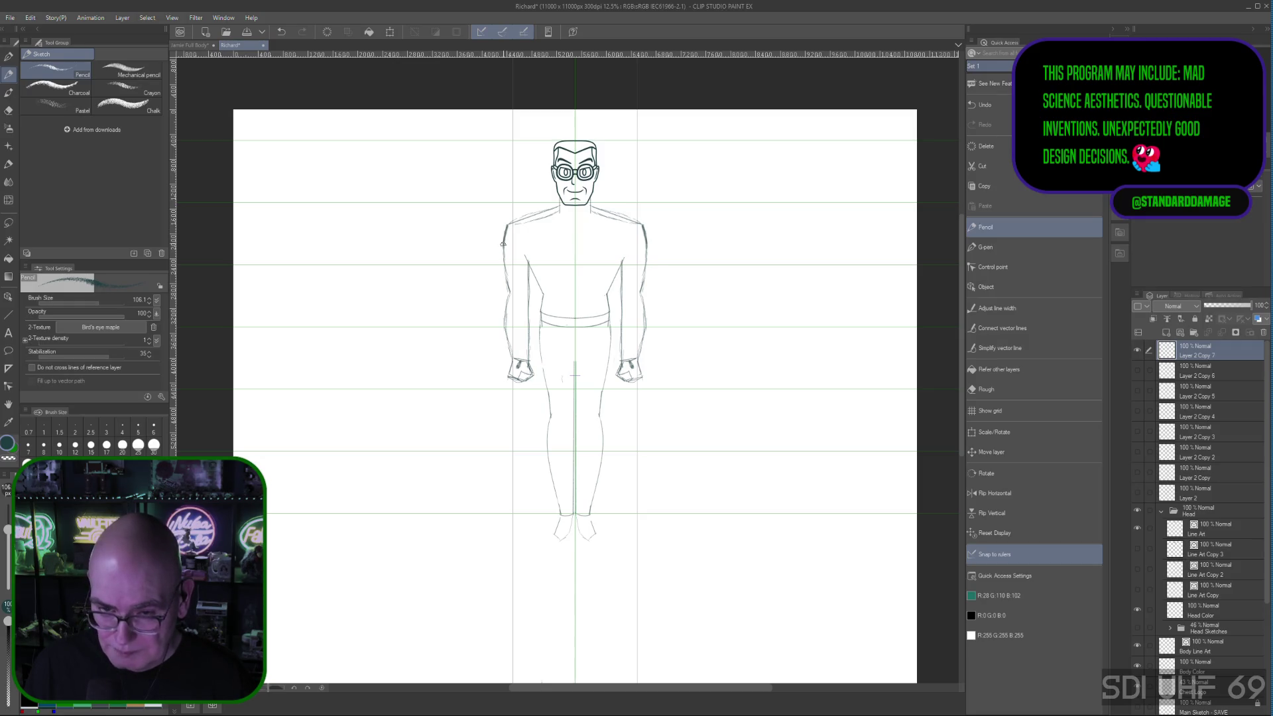
left_click_drag(505, 231, 511, 292)
left_click_drag(509, 247, 511, 292)
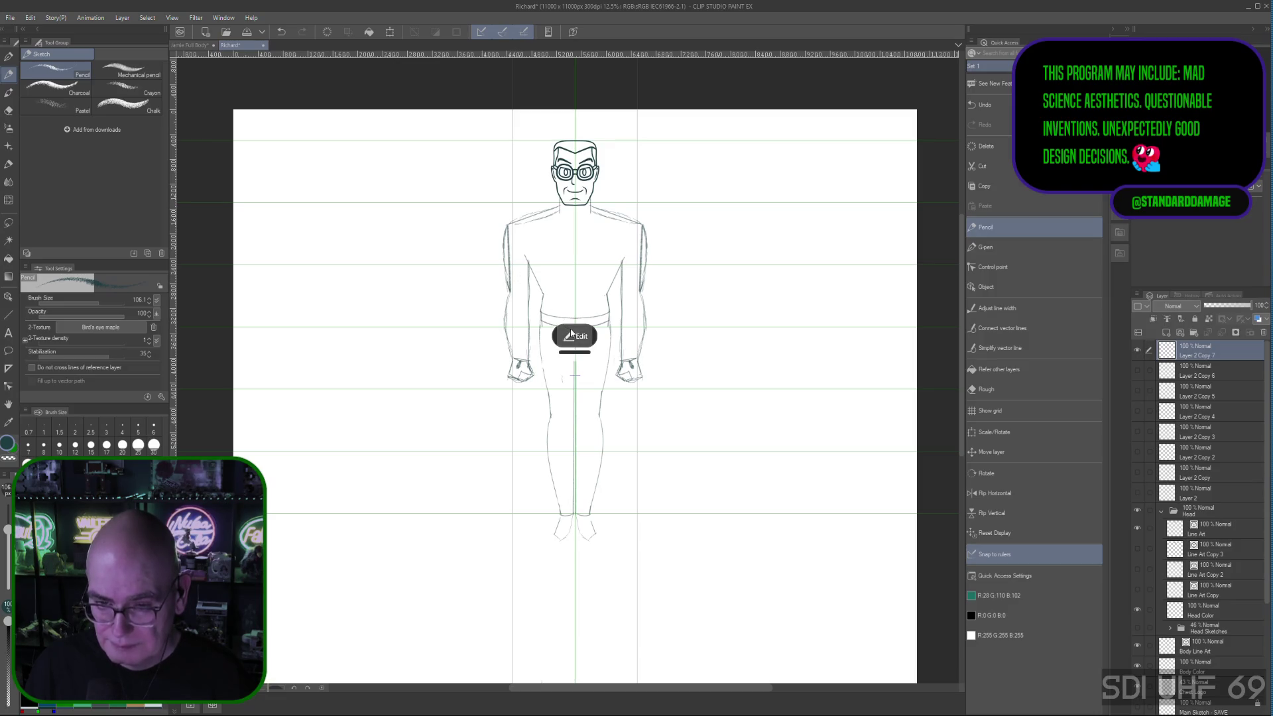
Step: Try a curve line-correction on the arm stroke, then switch to the Rough eraser
left_click(575, 336)
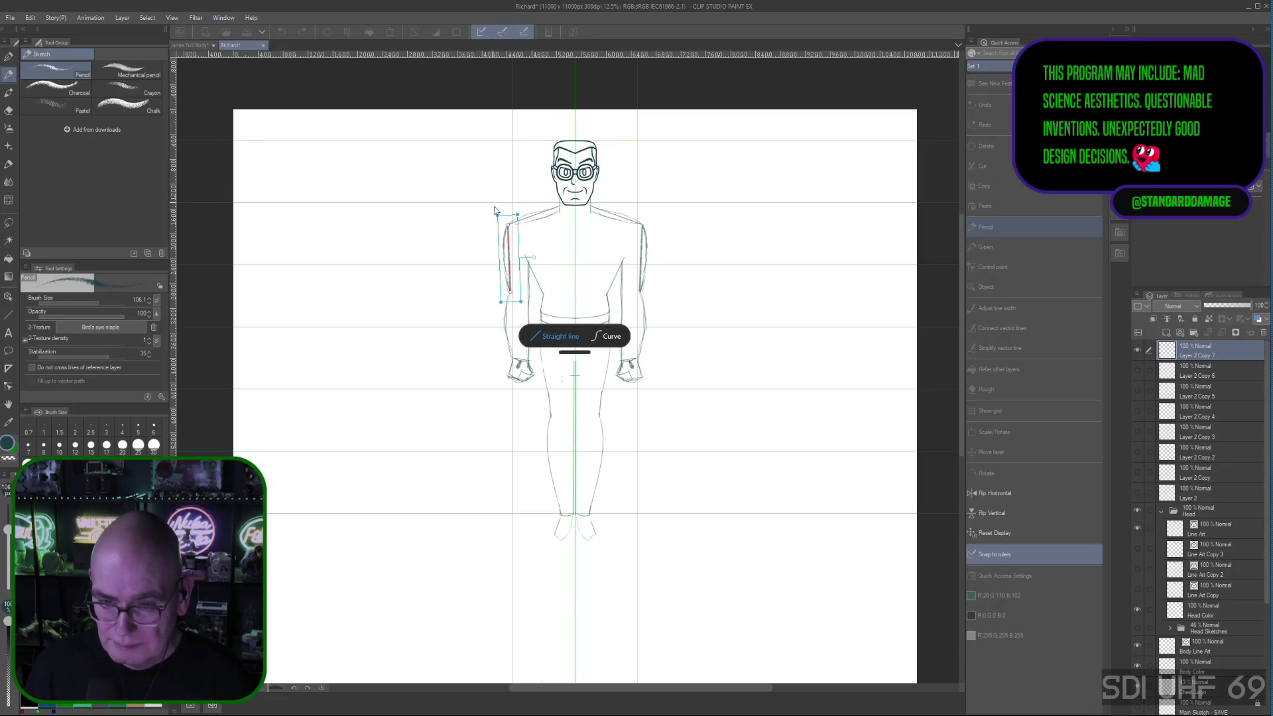
left_click(610, 341)
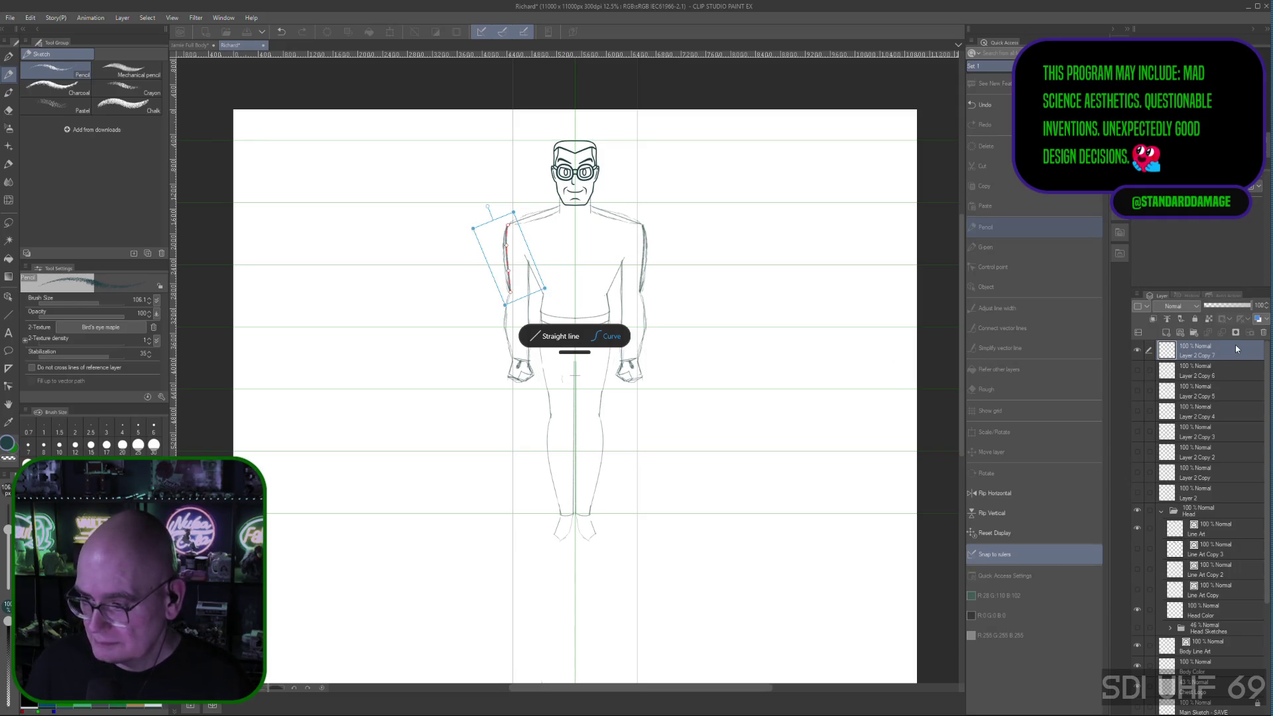
left_click(978, 391)
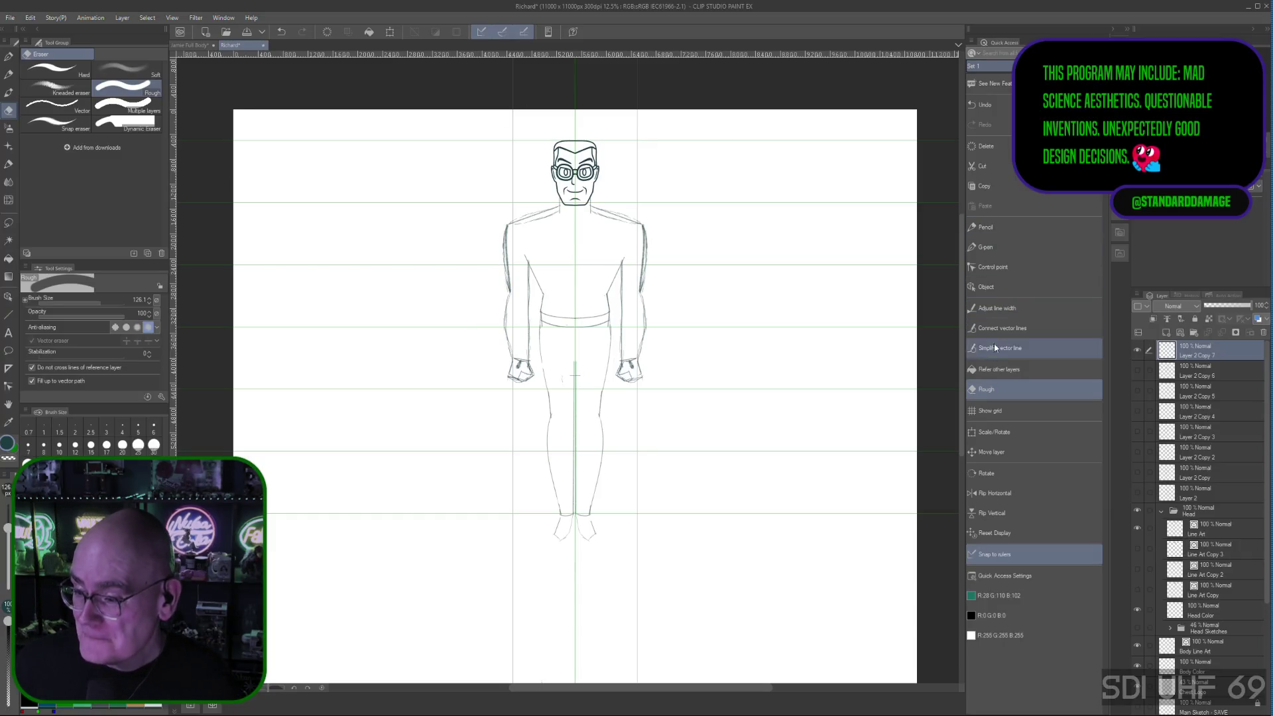
Step: Switch from the Rough eraser back to the Pencil sub tool in Quick Access
left_click(998, 228)
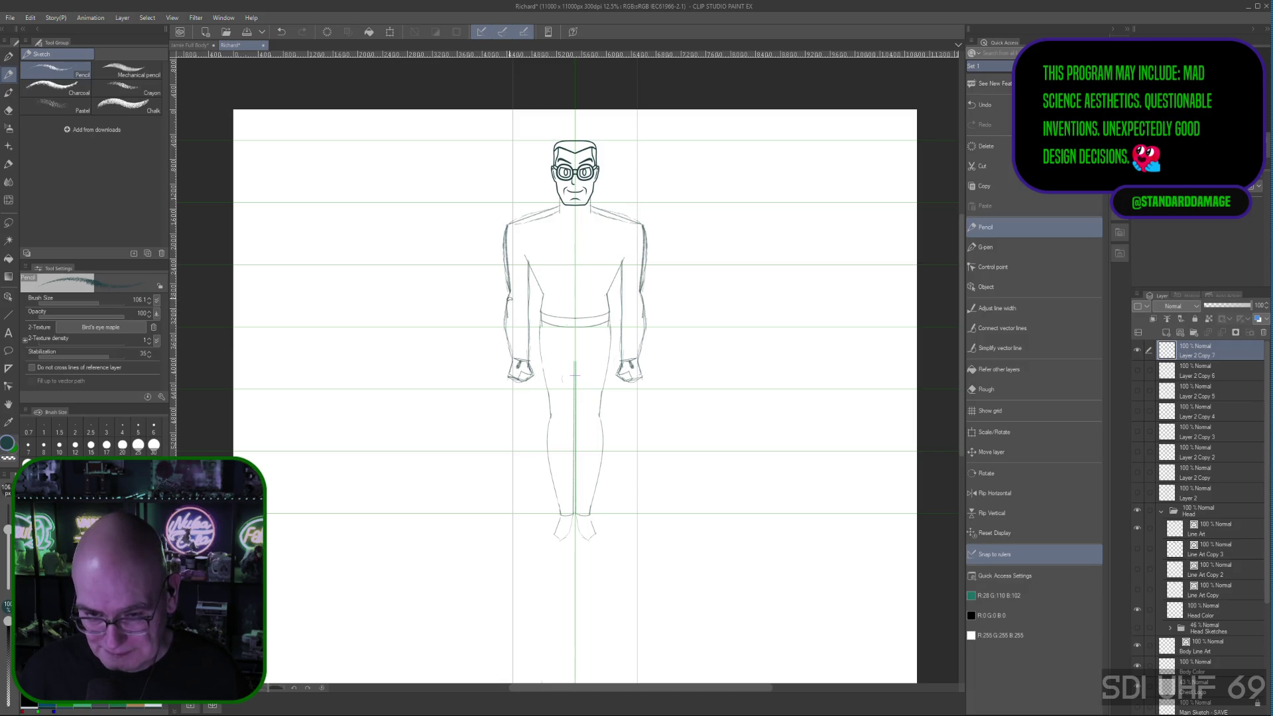
Step: Extend the arm line down the forearm's outer edge toward the hand with repeated pencil strokes
left_click_drag(510, 304, 512, 356)
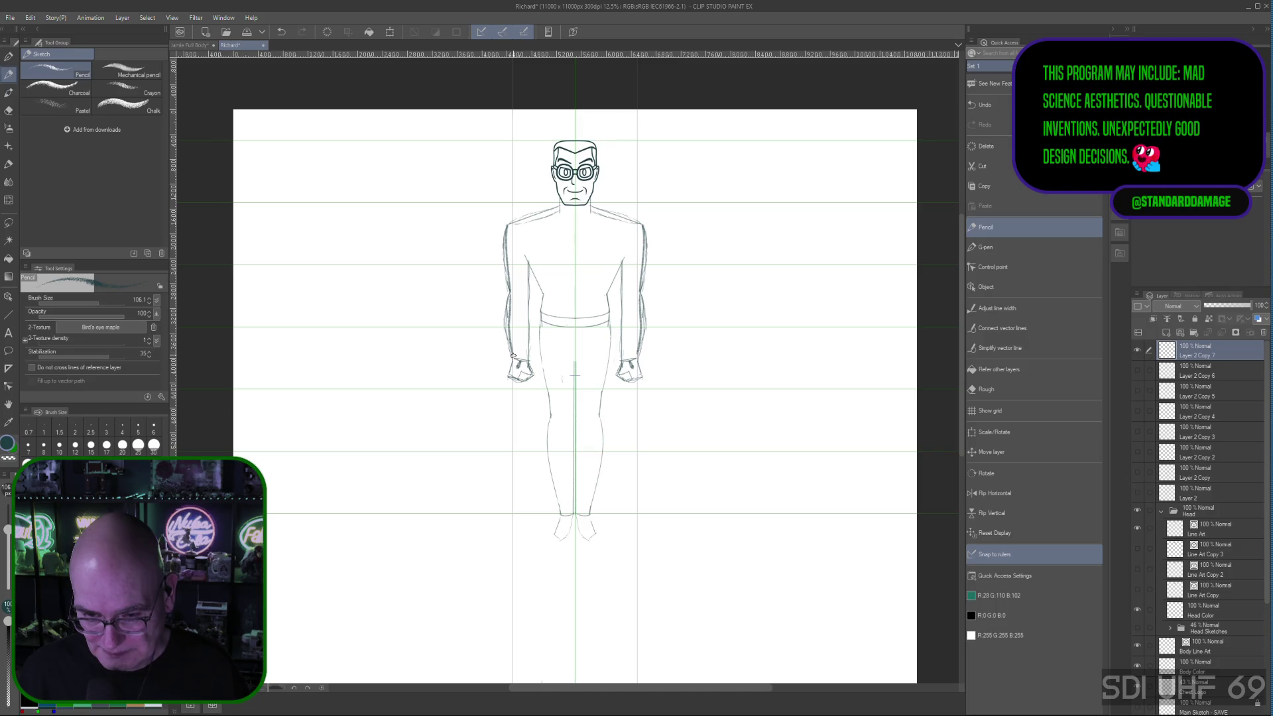
left_click_drag(510, 304, 514, 360)
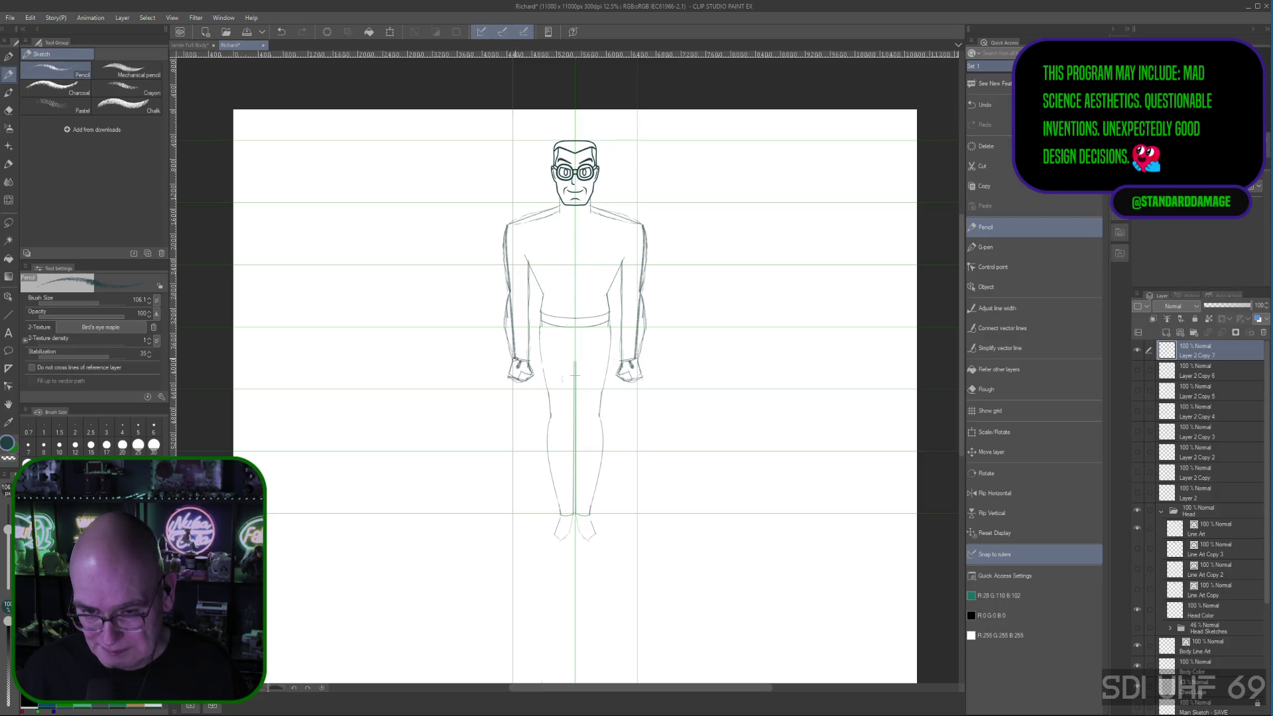
left_click(575, 406)
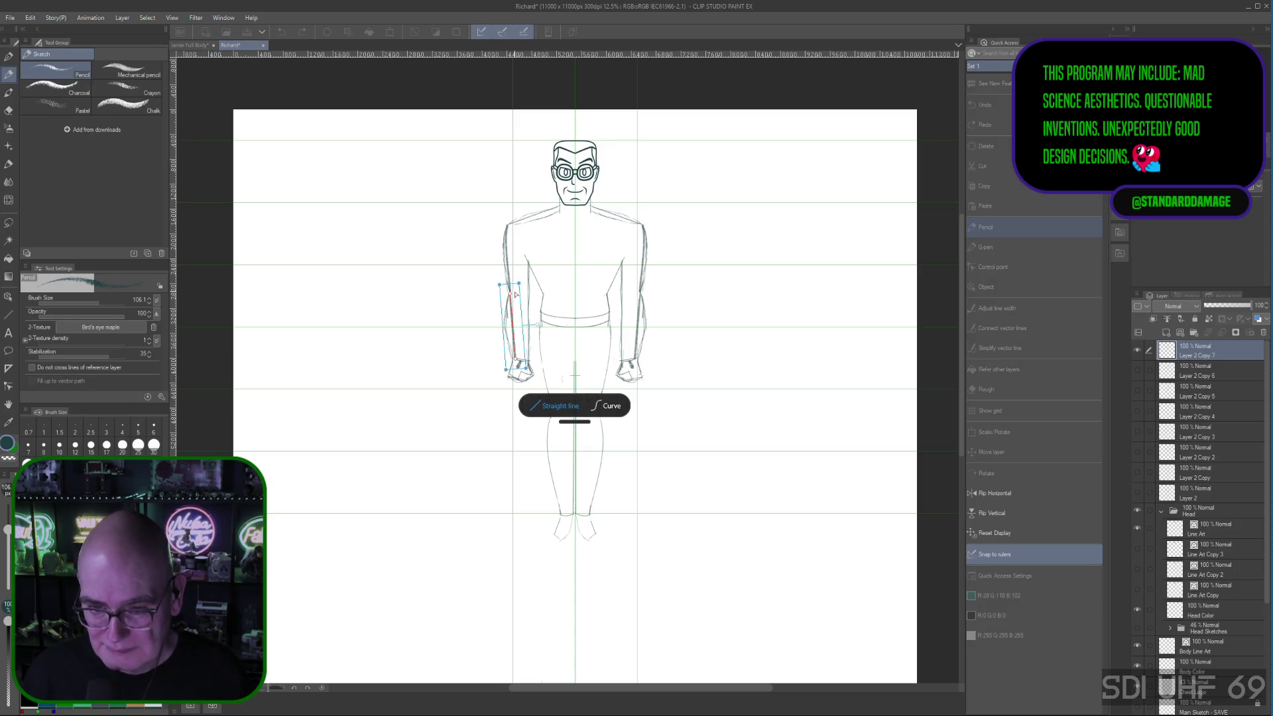
left_click_drag(511, 293, 514, 345)
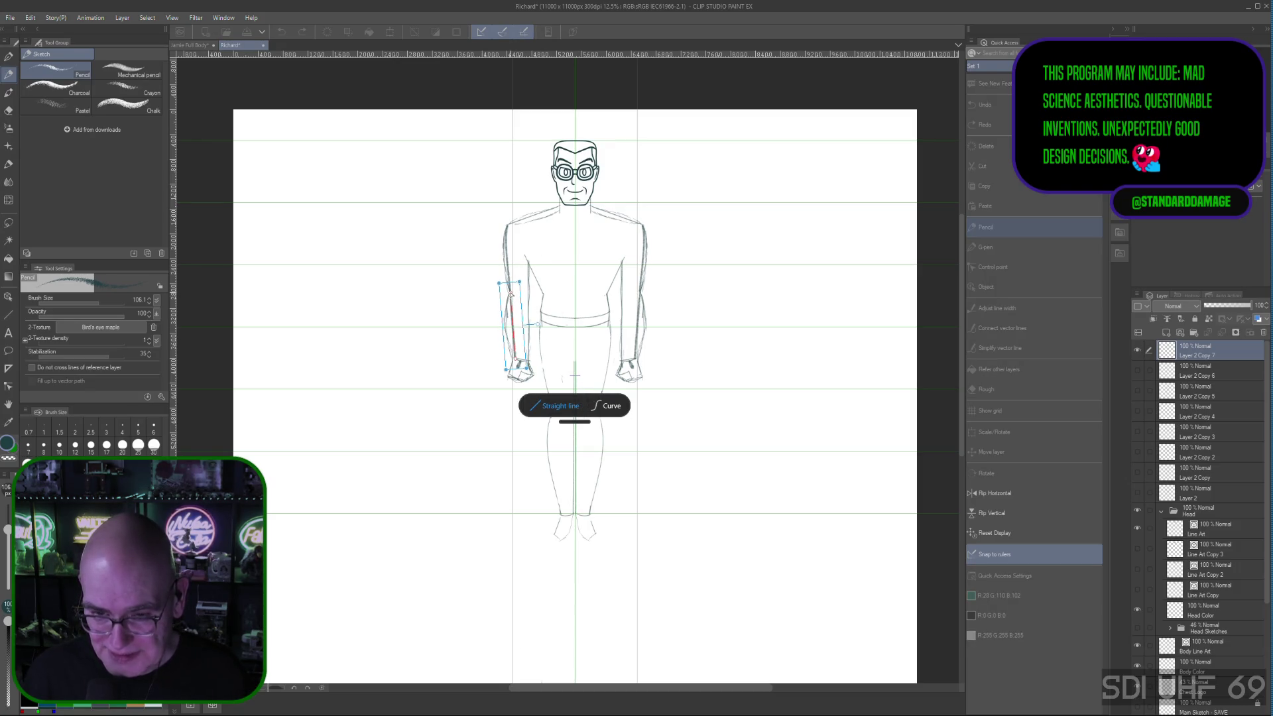
left_click_drag(511, 296, 513, 338)
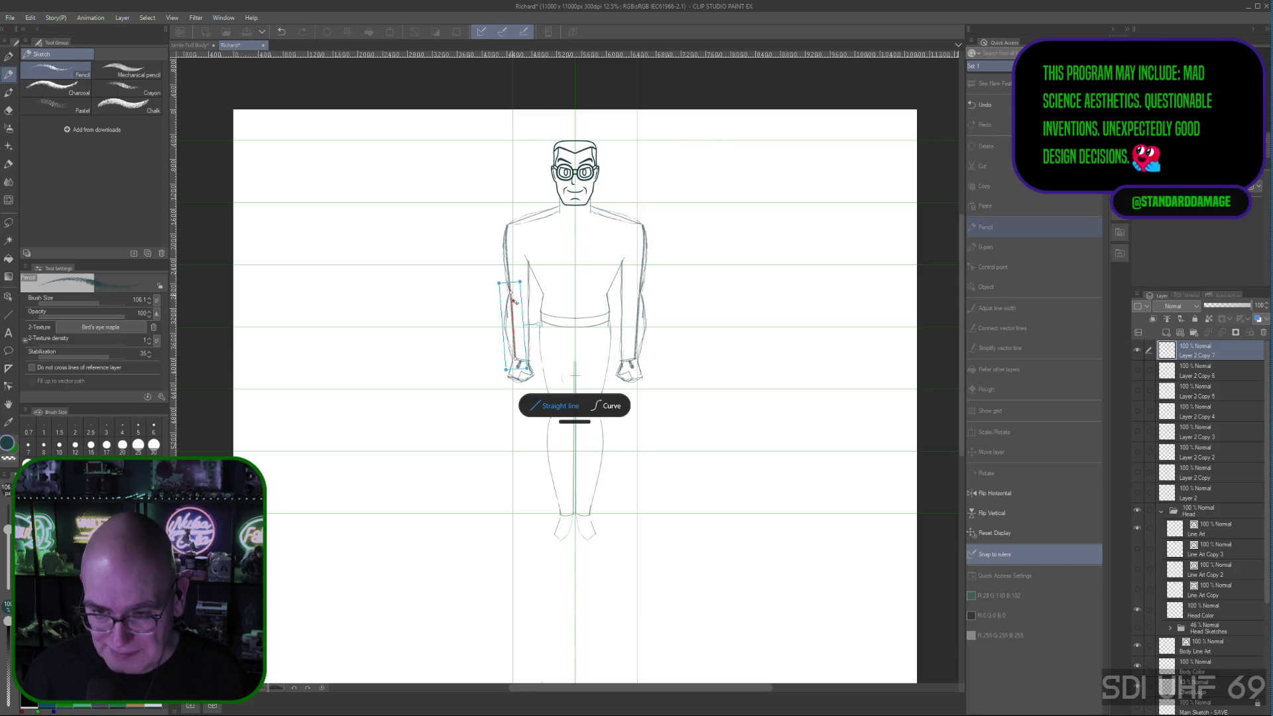
Step: Attempt a curve correction on the forearm line near the wrist, then cancel it
left_click(610, 405)
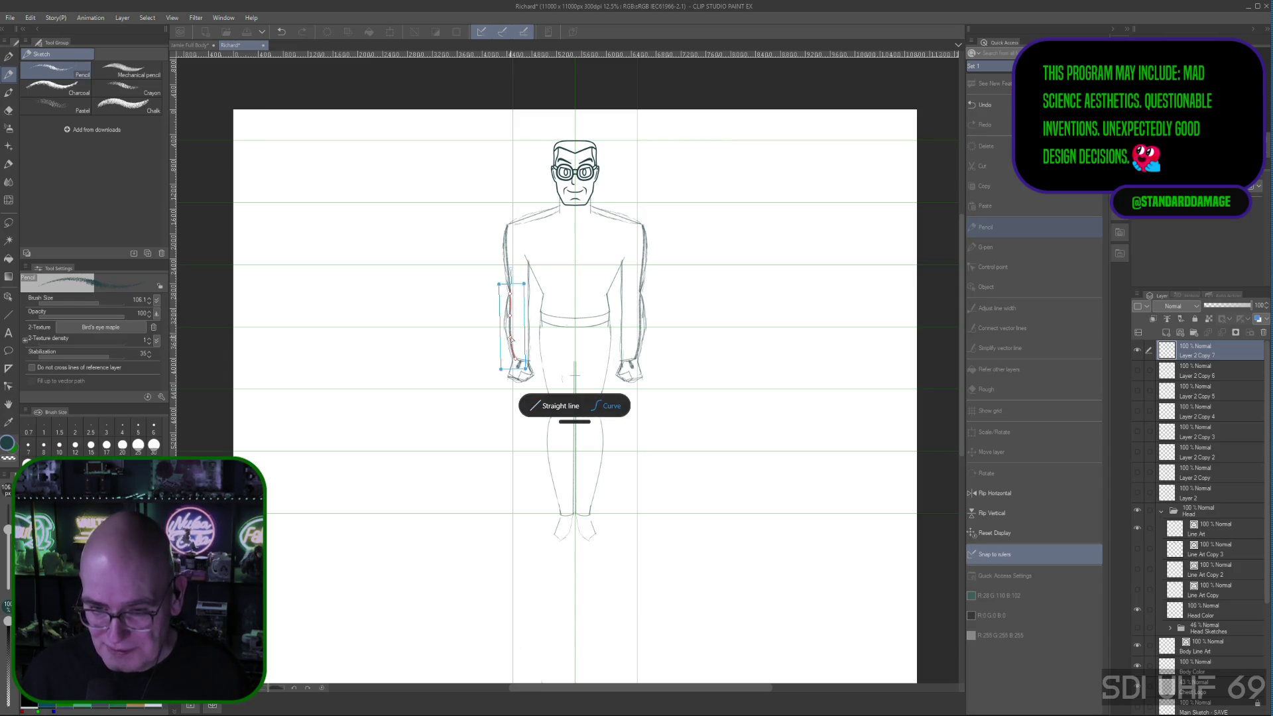
left_click_drag(510, 299, 509, 333)
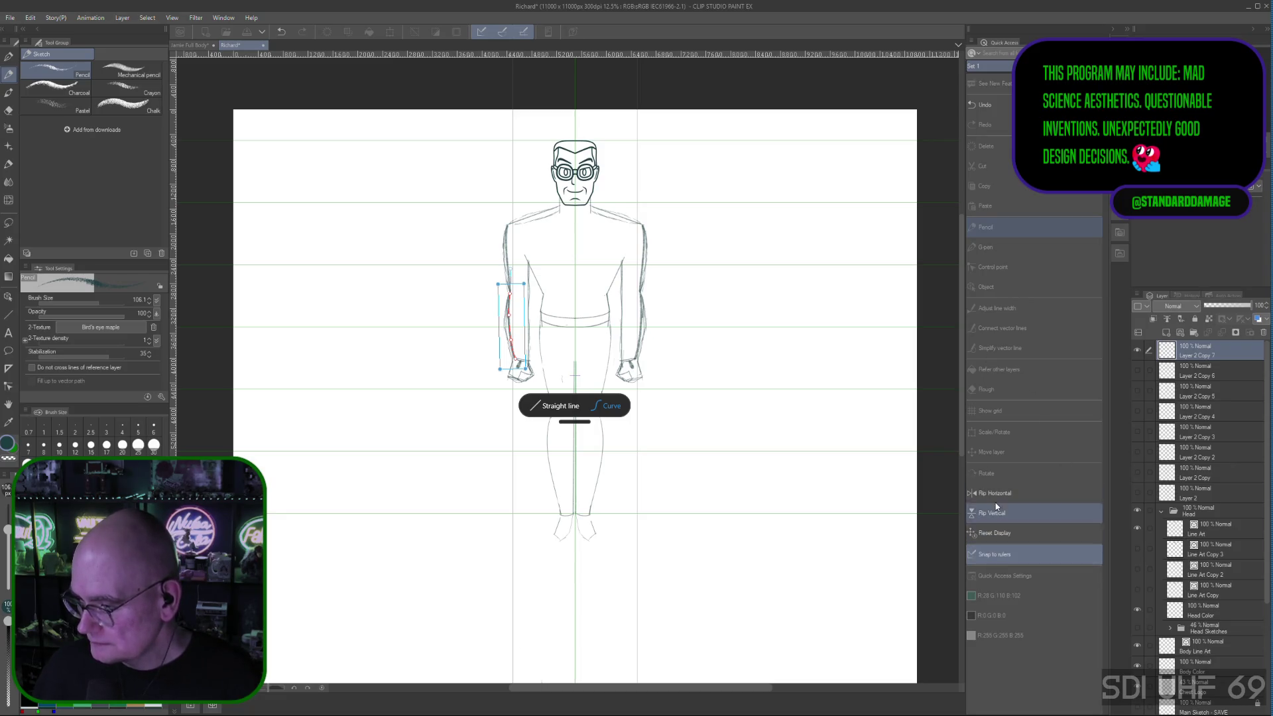
key("Return")
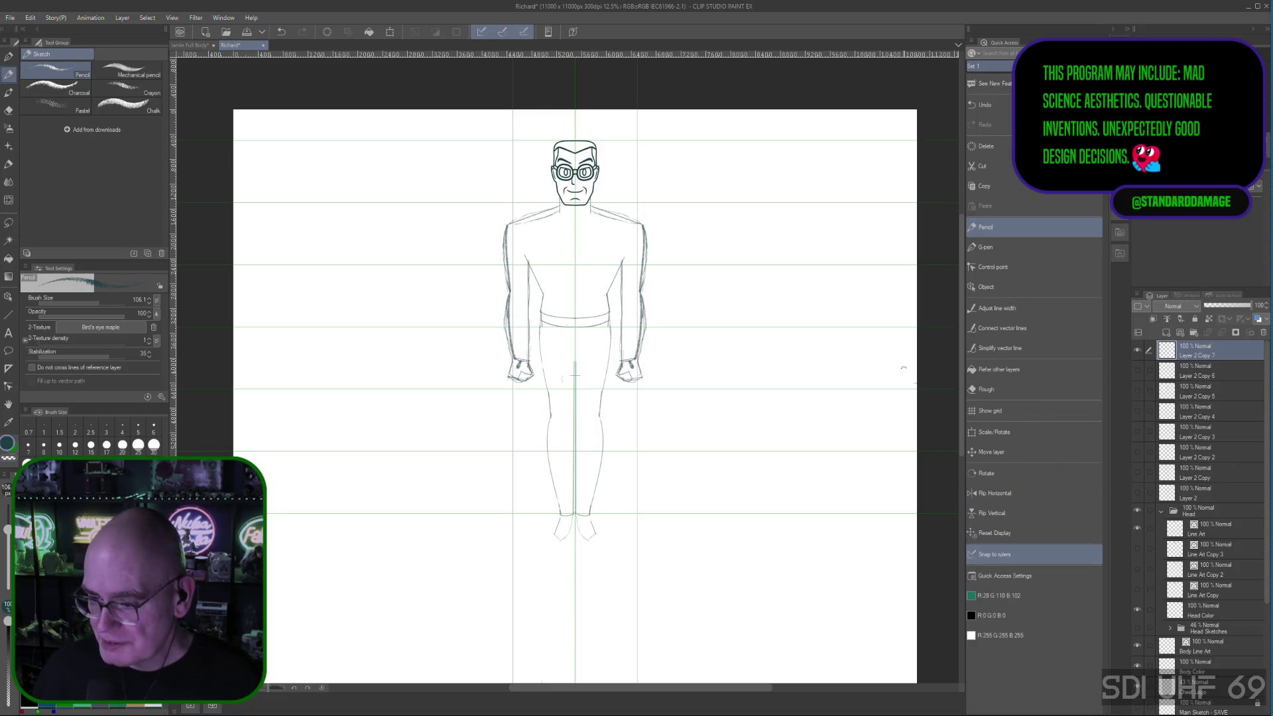
Step: Erase stray marks along the arm outline on the Guide layer with Rough, then reselect Layer 2 Copy 7
left_click(995, 389)
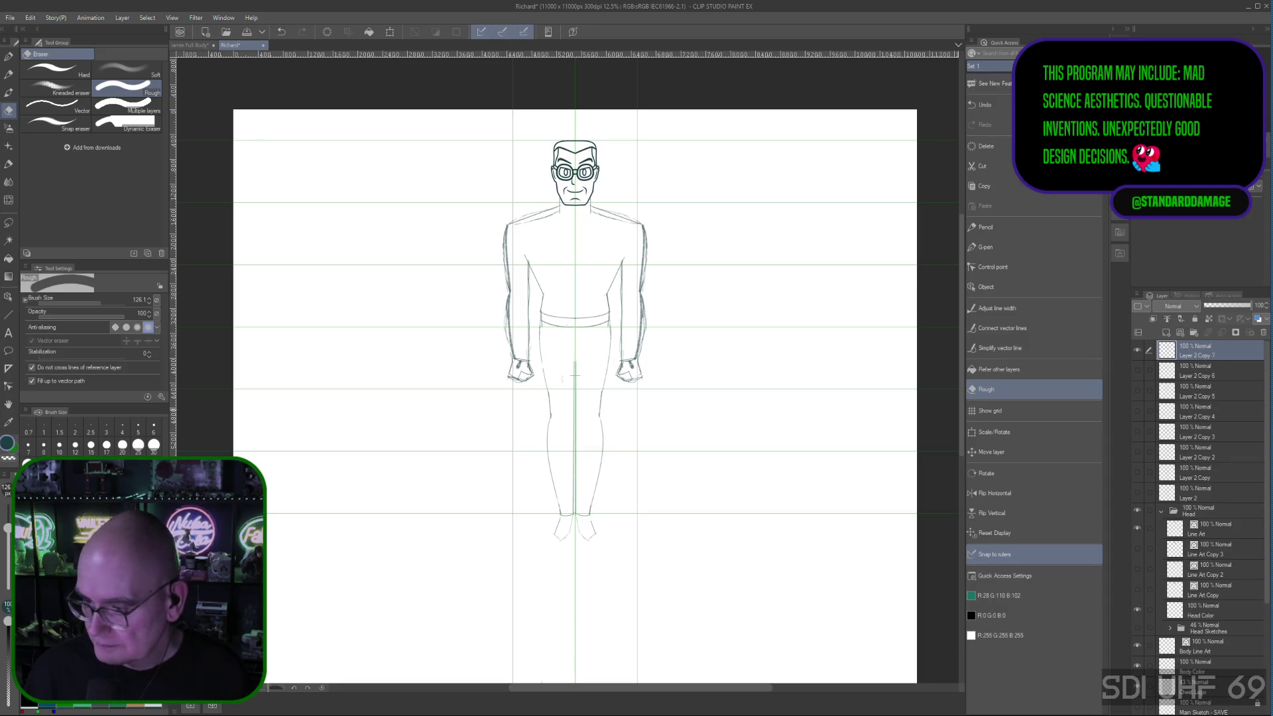
scroll(1170, 567, "down", 5)
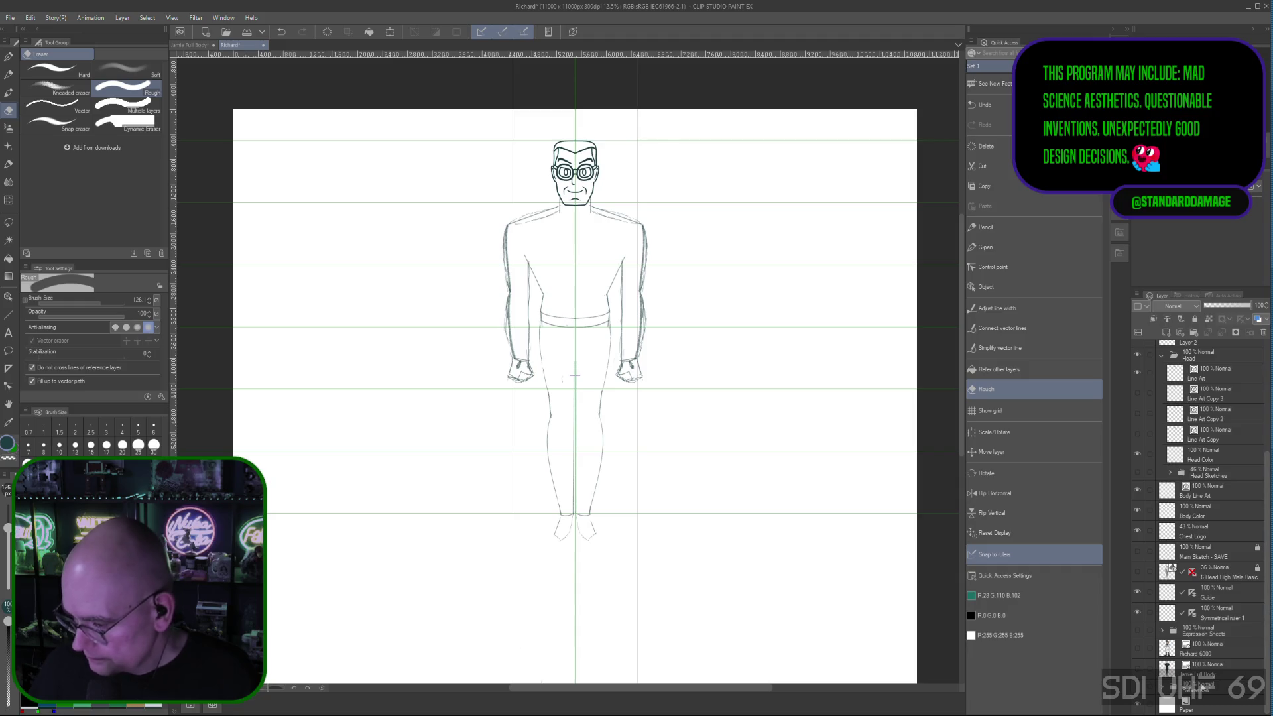
left_click(1208, 591)
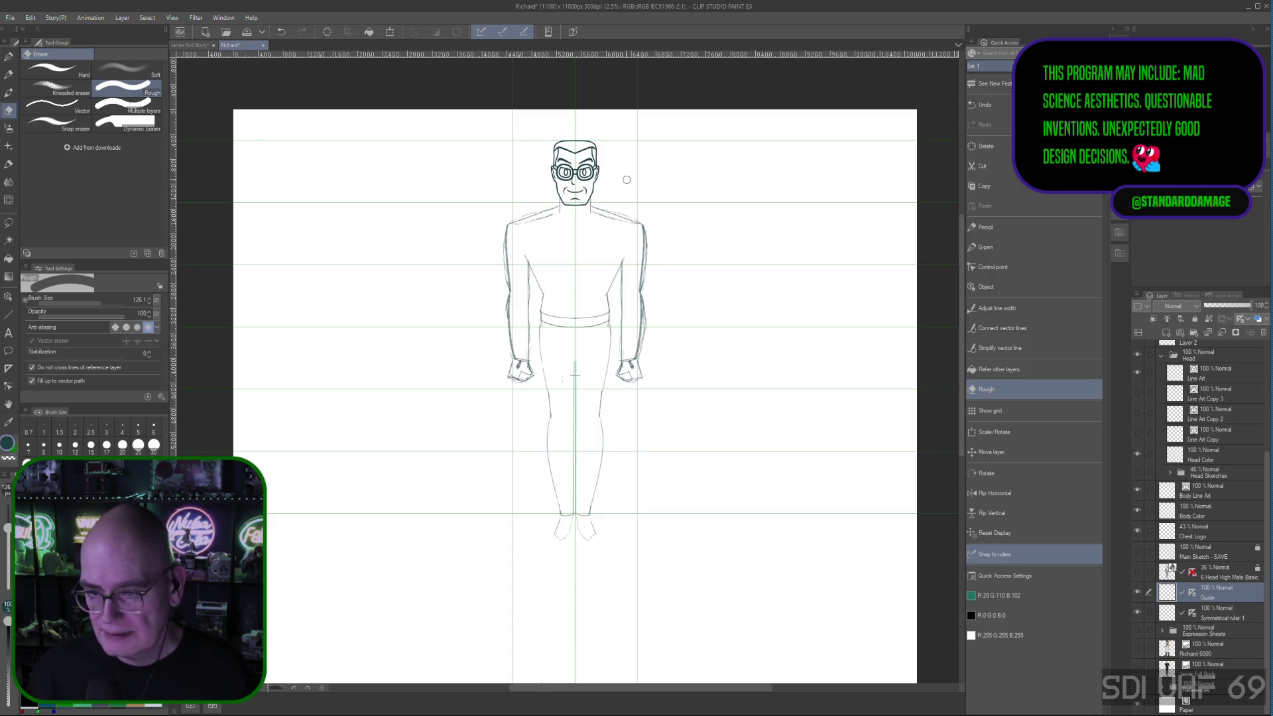
left_click_drag(641, 278, 647, 370)
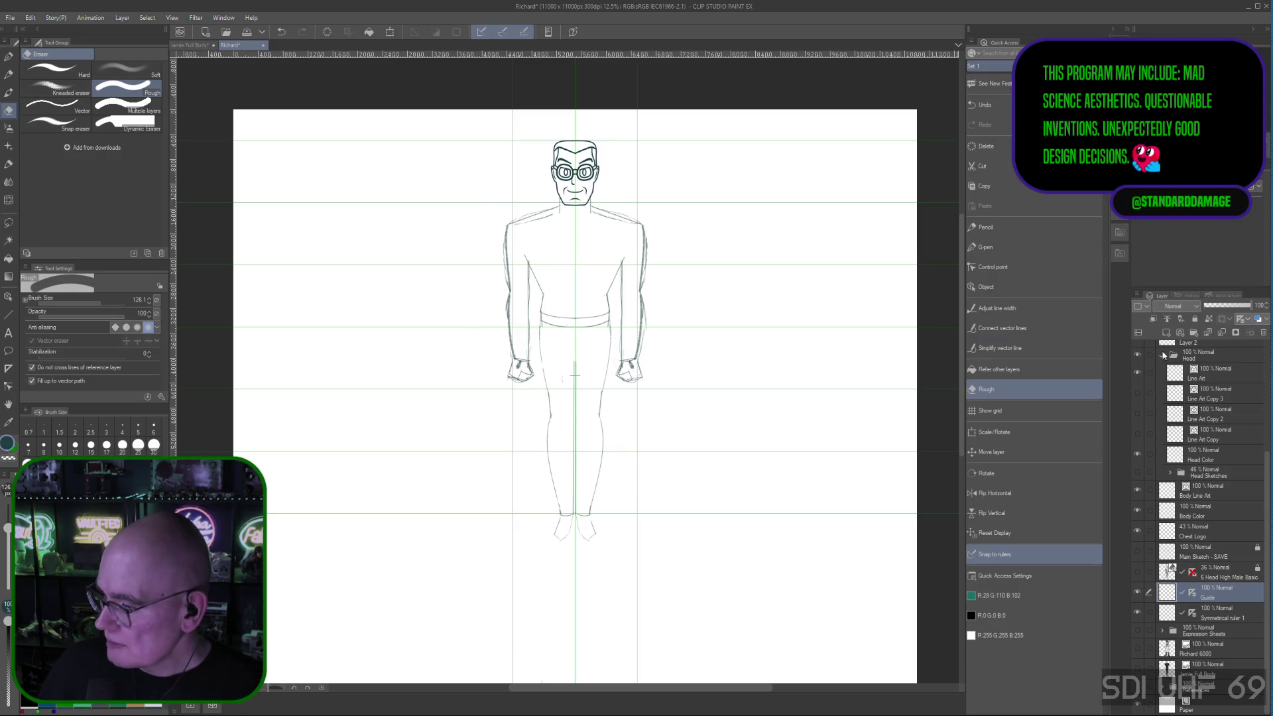
scroll(1193, 376, "up", 3)
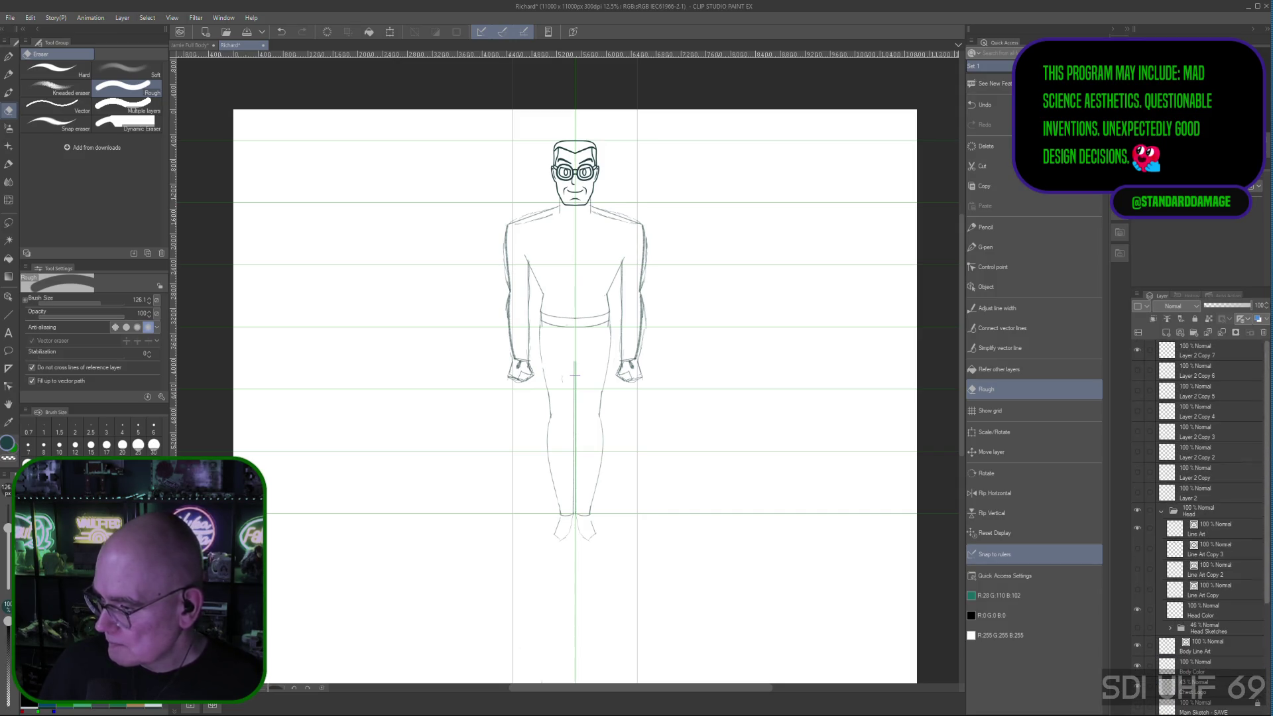
left_click(1220, 348)
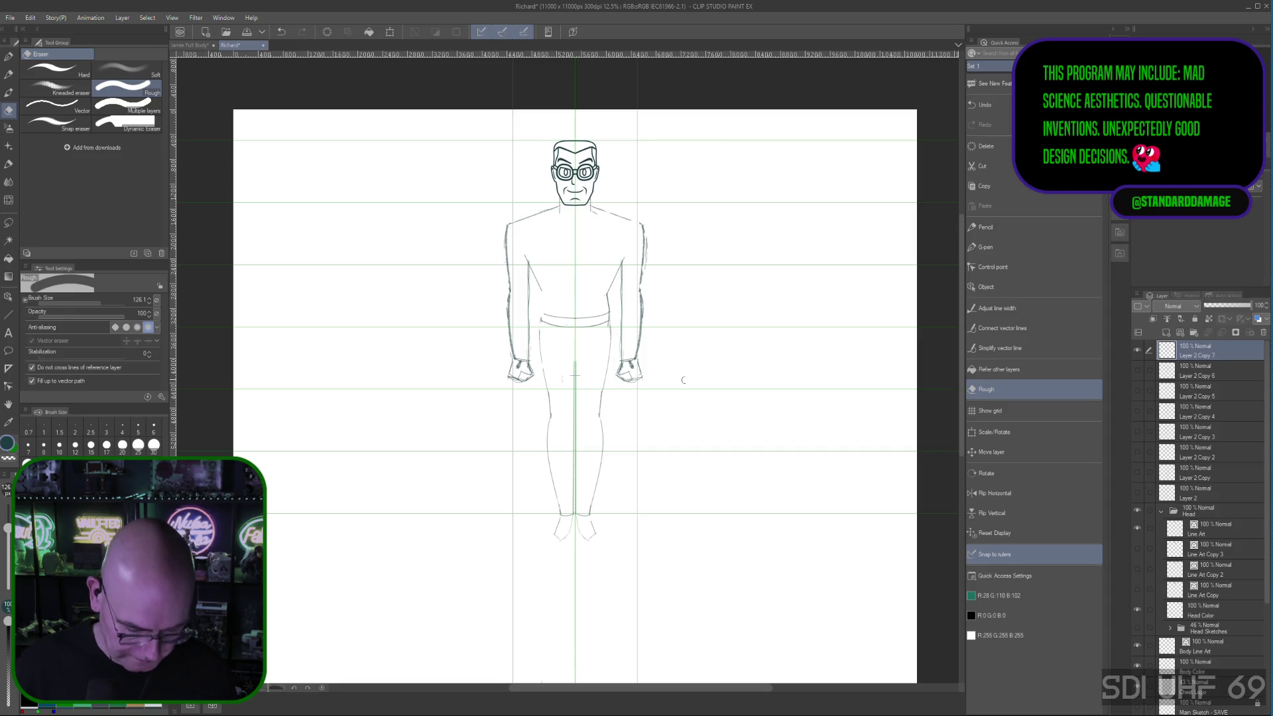
Step: Pick the Pencil sub tool in Quick Access to resume sketching
left_click(995, 232)
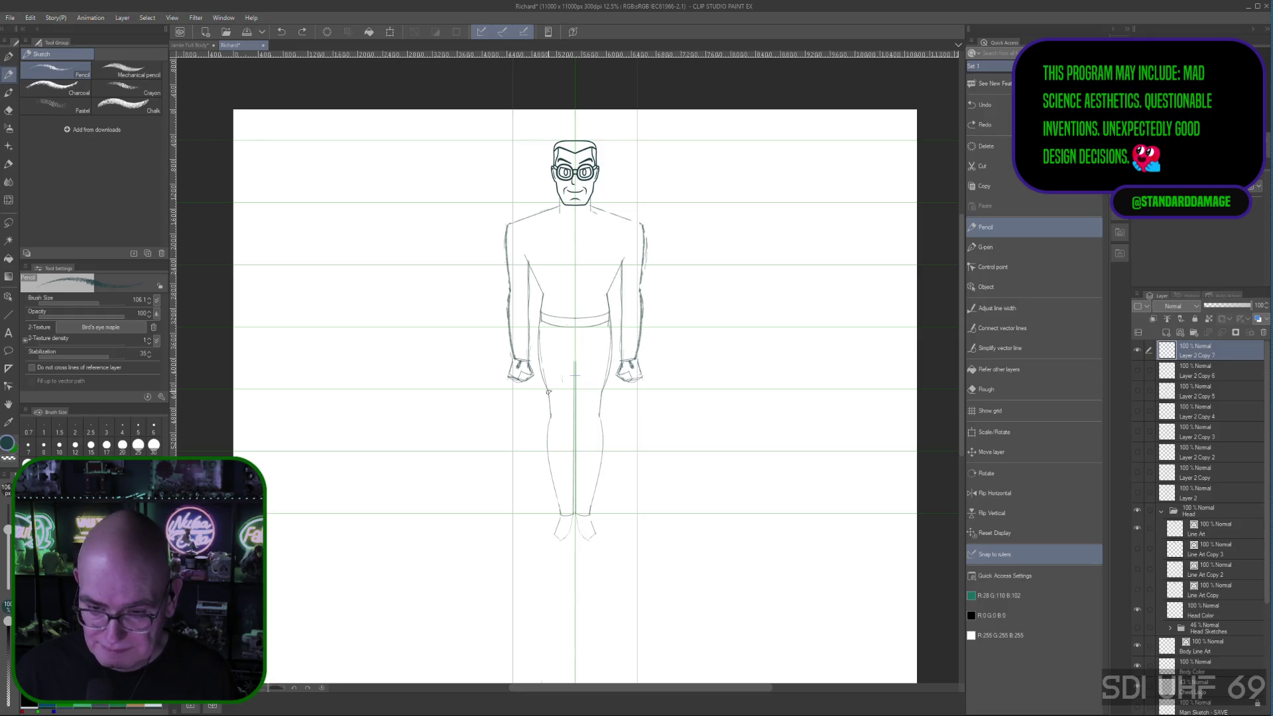
Step: Sketch and curve-correct a line across the thighs, undo and discard it, then pan down to the legs and feet
left_click_drag(560, 454, 591, 455)
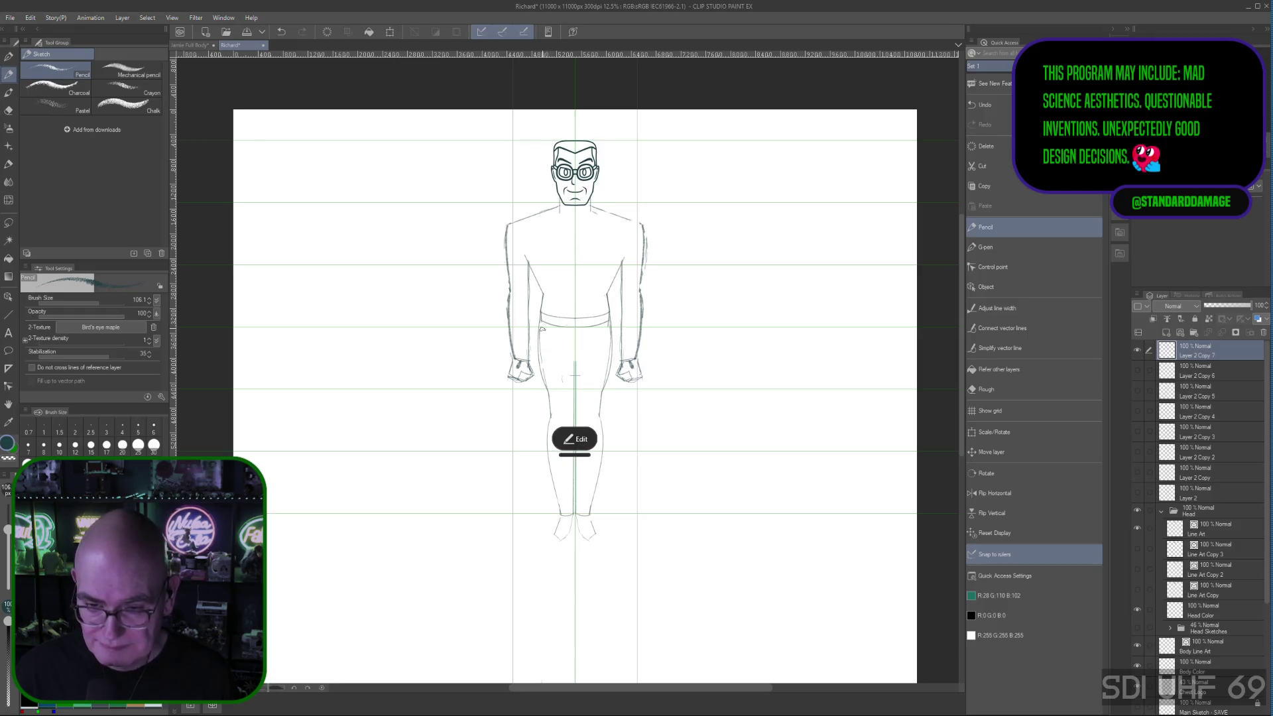
left_click(574, 439)
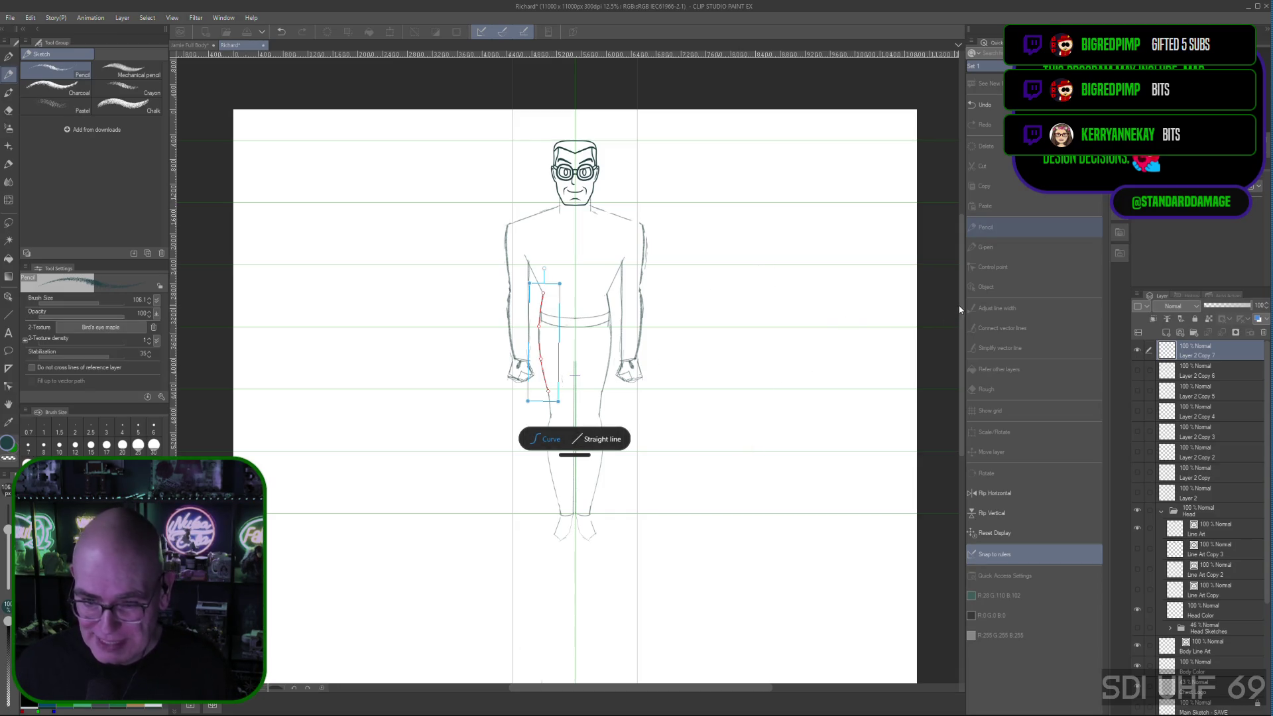
key("ctrl+v")
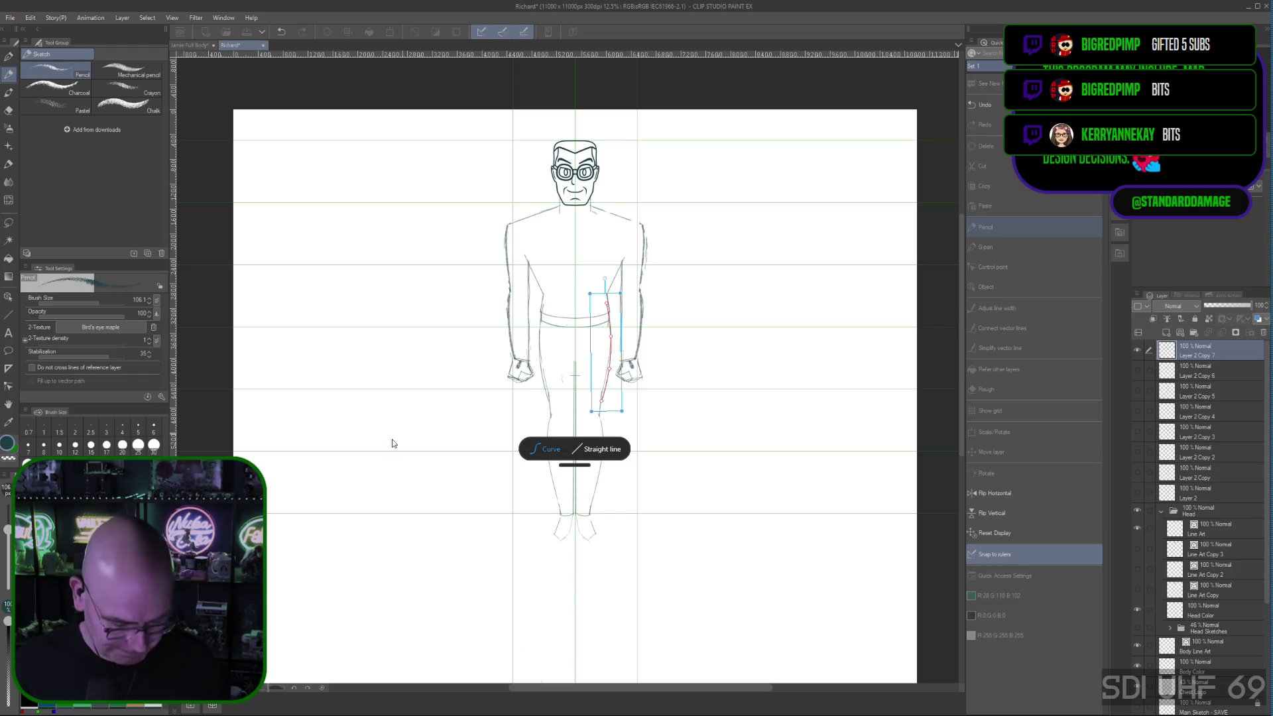
key("ctrl+z")
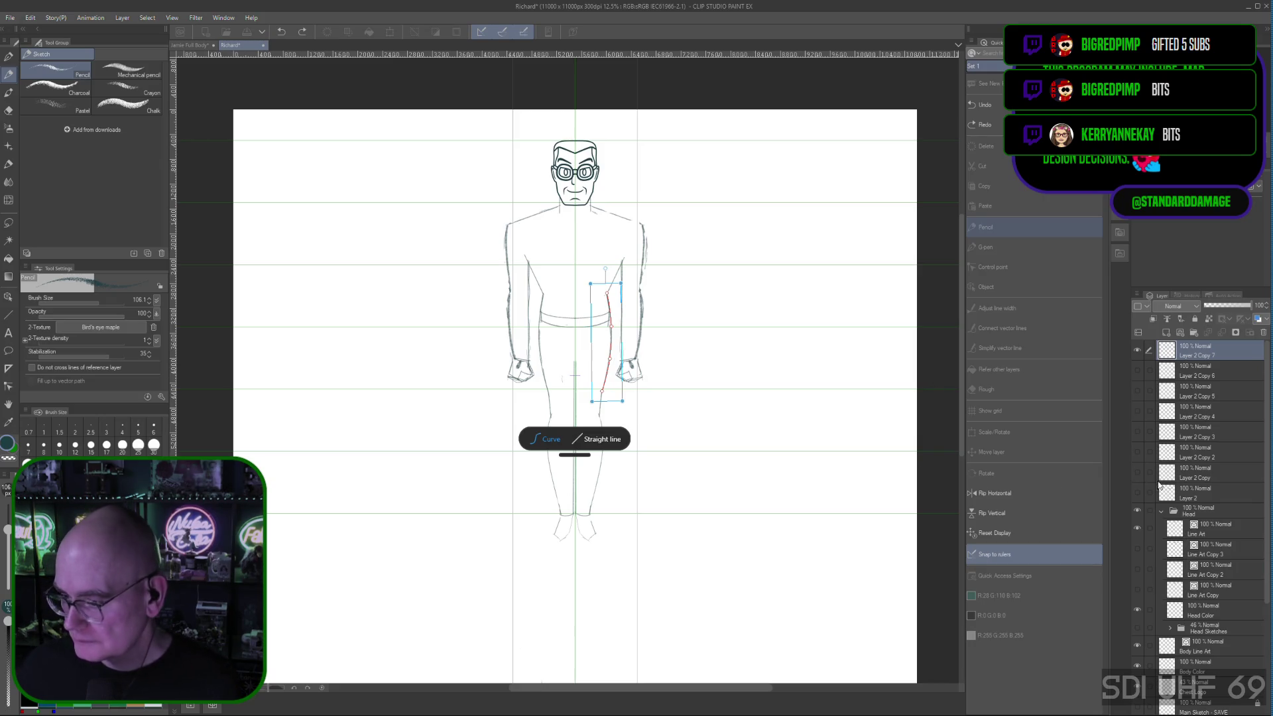
left_click(1233, 353)
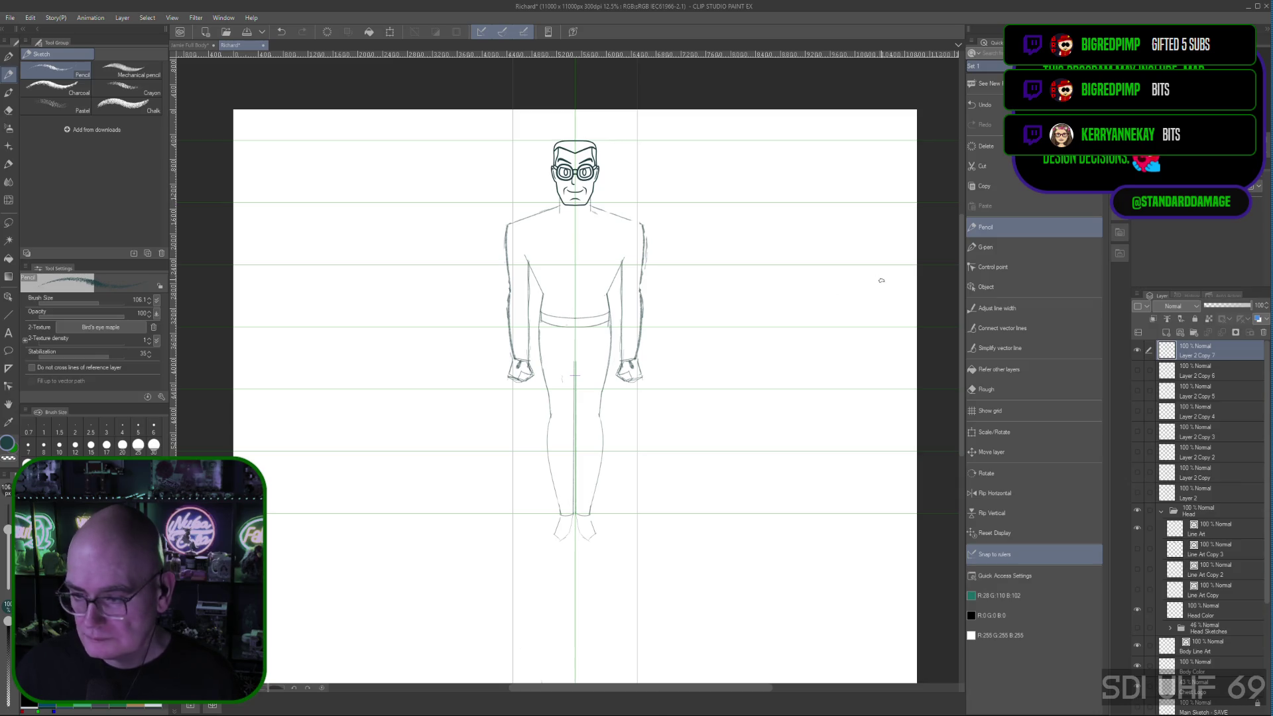
left_click_drag(683, 531, 685, 388)
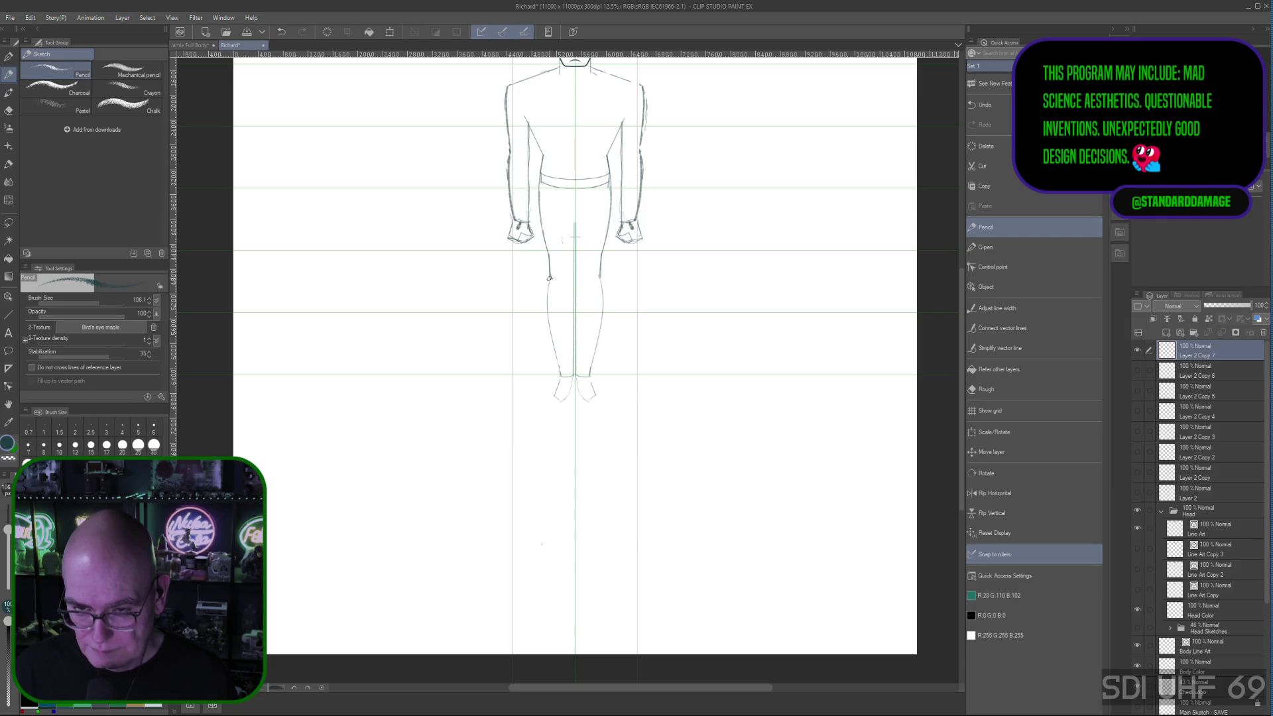
Step: Start the leg strokes, undo the unwanted thick pen stroke, and return to pencil sketching
left_click_drag(548, 278, 574, 304)
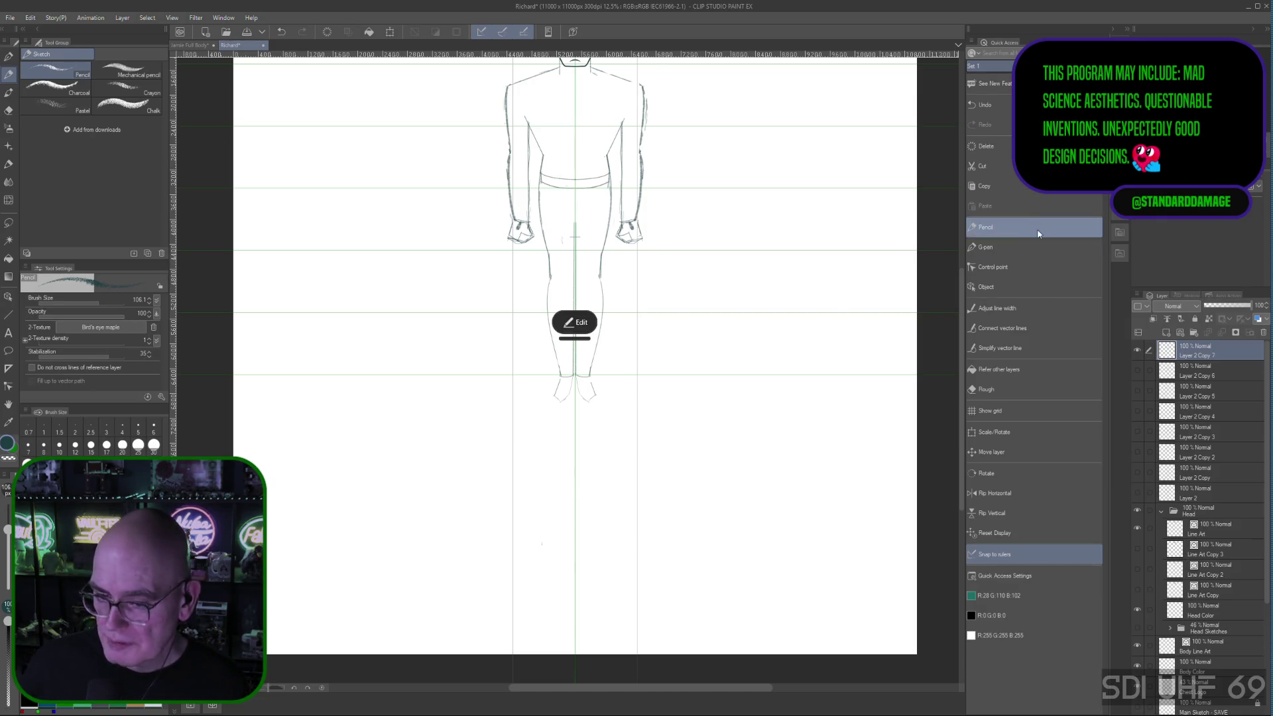
left_click(1036, 247)
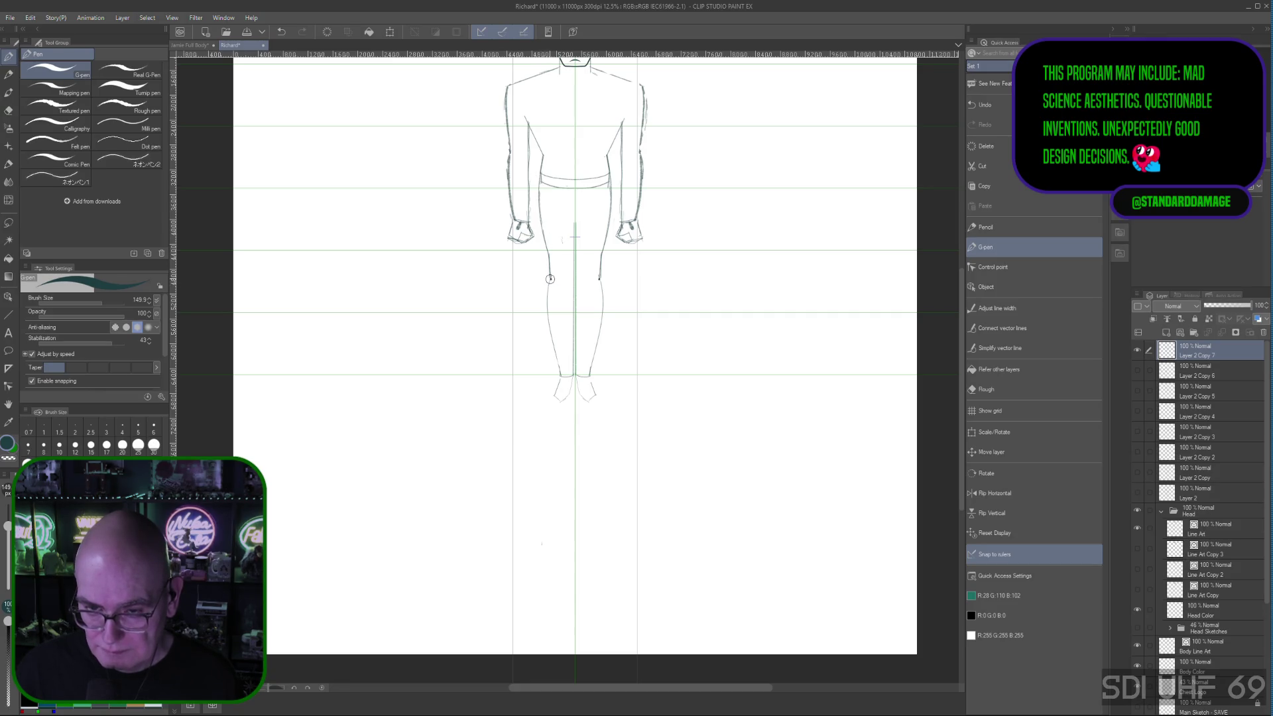
left_click_drag(548, 297, 548, 320)
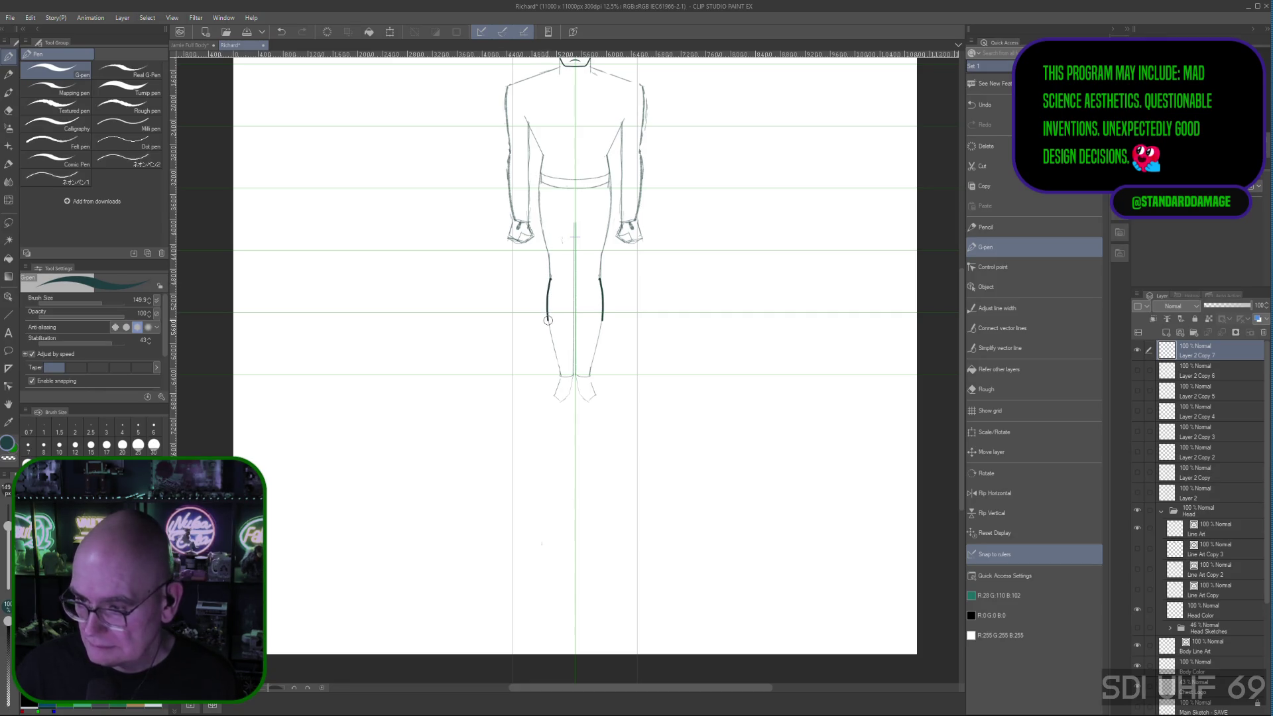
left_click_drag(559, 378, 575, 380)
key("ctrl+z")
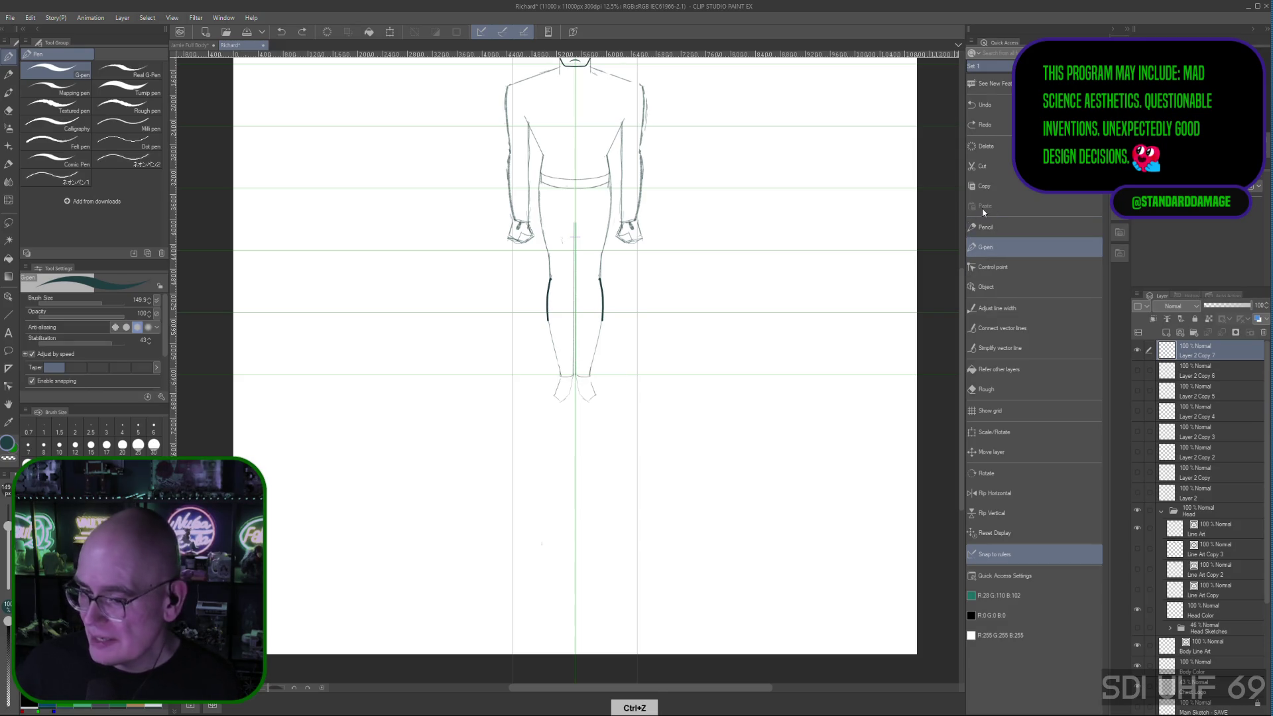
left_click(1000, 228)
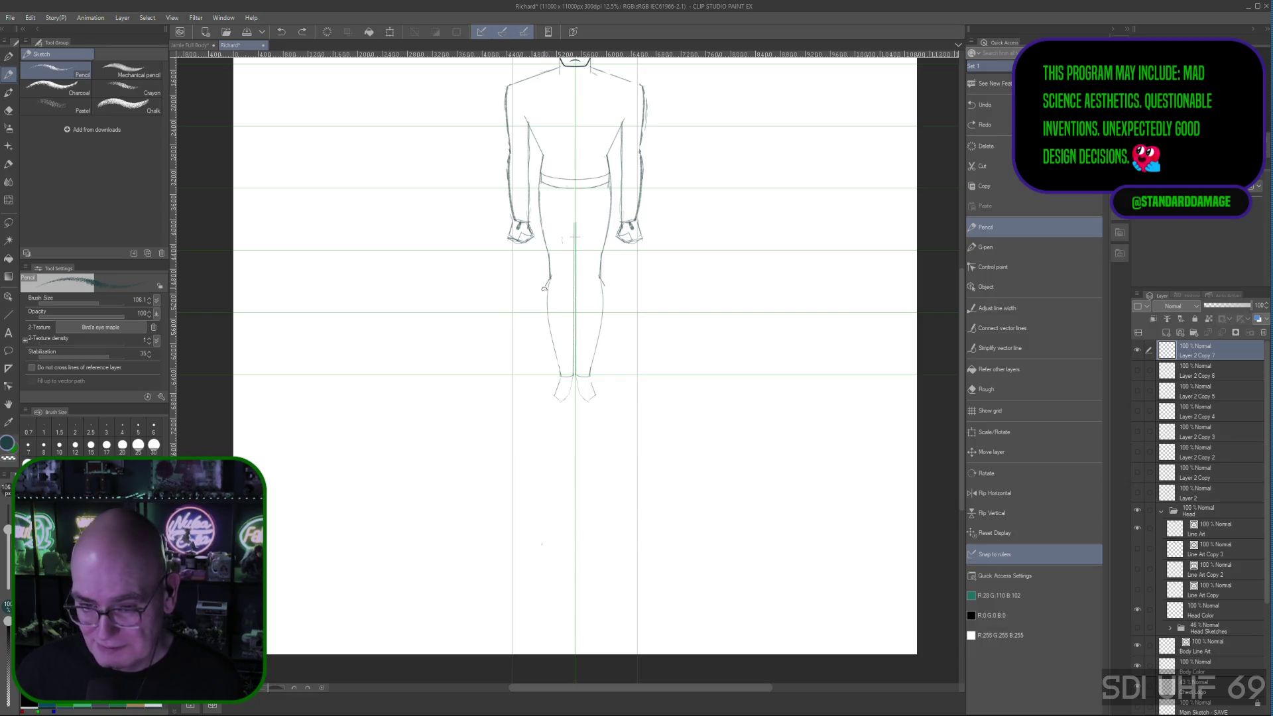
Step: Draw both outer leg outlines down to the ankles and a stroke near the feet
left_click_drag(543, 287, 555, 376)
left_click_drag(603, 283, 597, 377)
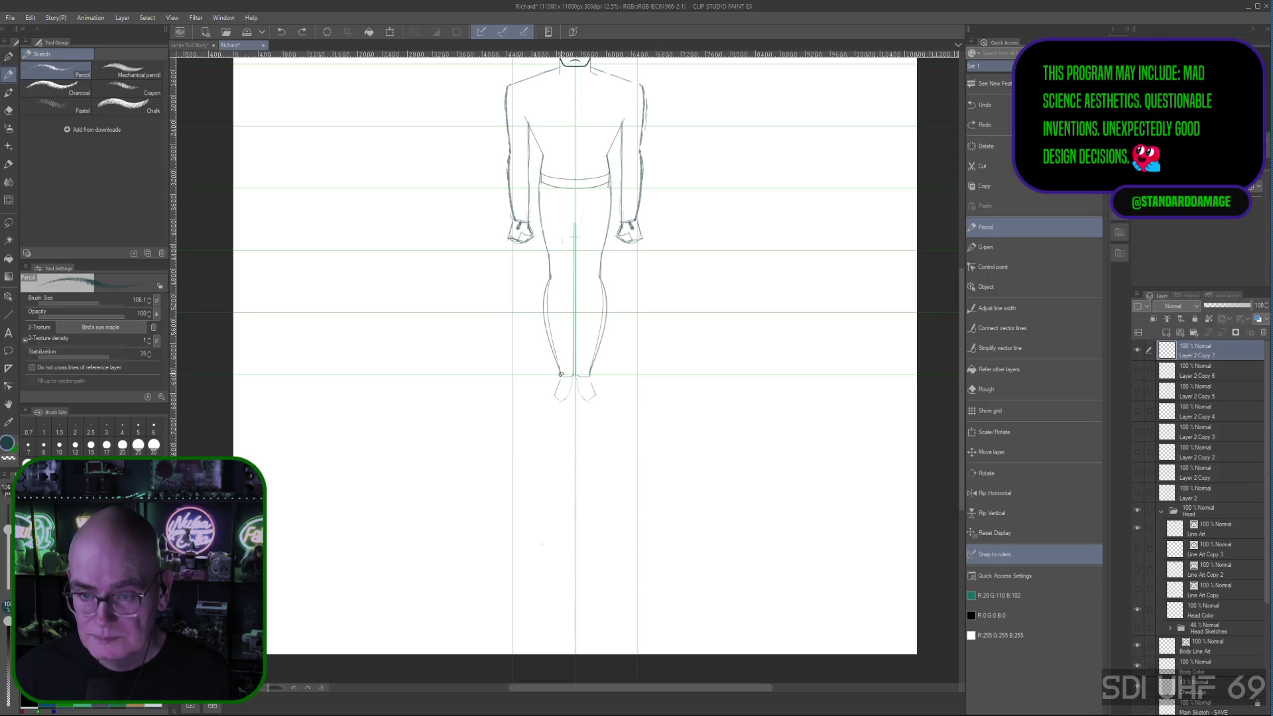
left_click_drag(545, 307, 563, 376)
left_click_drag(605, 313, 589, 375)
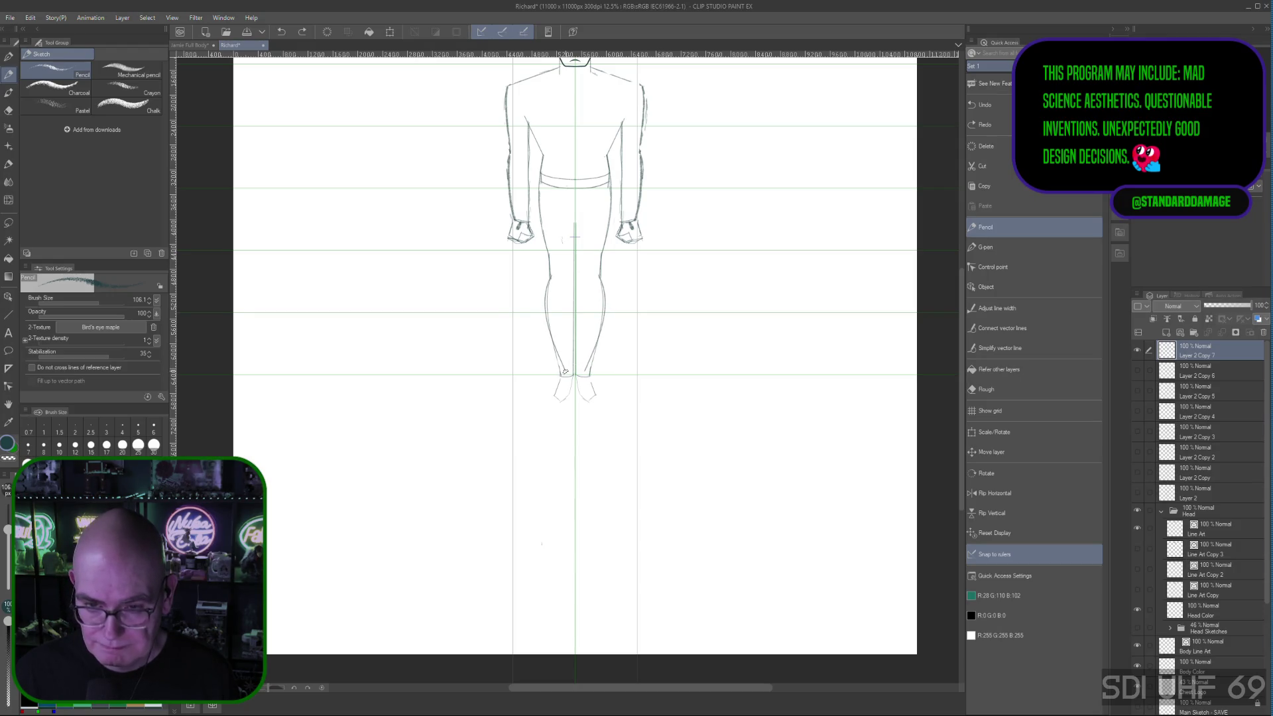
left_click_drag(551, 337, 563, 376)
left_click_drag(598, 338, 587, 372)
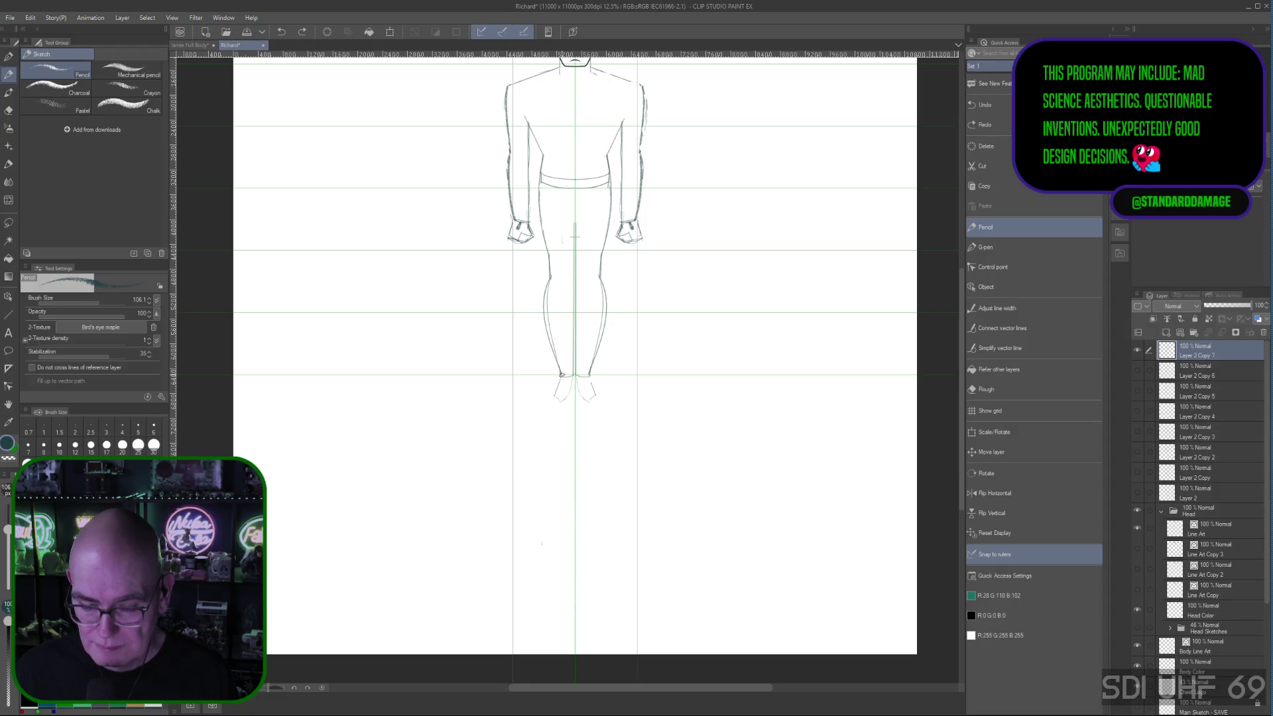
left_click_drag(558, 378, 593, 397)
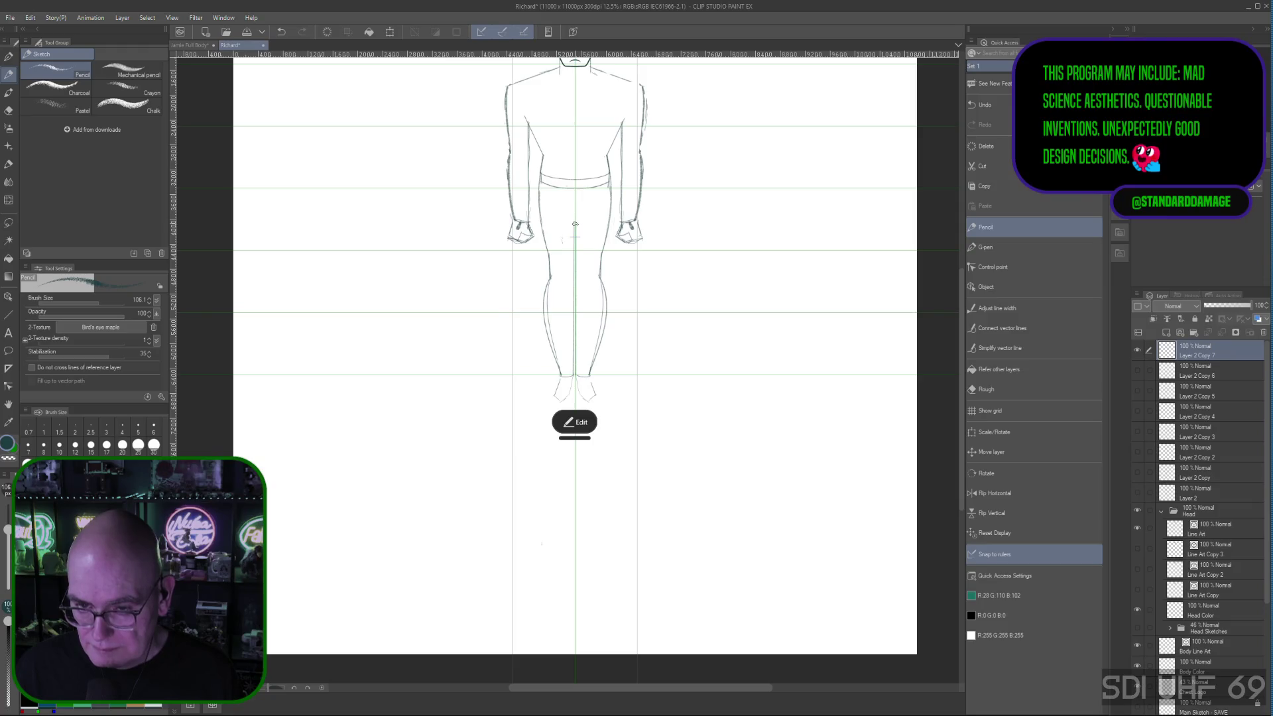
Step: Sketch a centre line between the legs repeatedly, then undo it
left_click_drag(576, 272, 578, 364)
left_click_drag(575, 255, 579, 364)
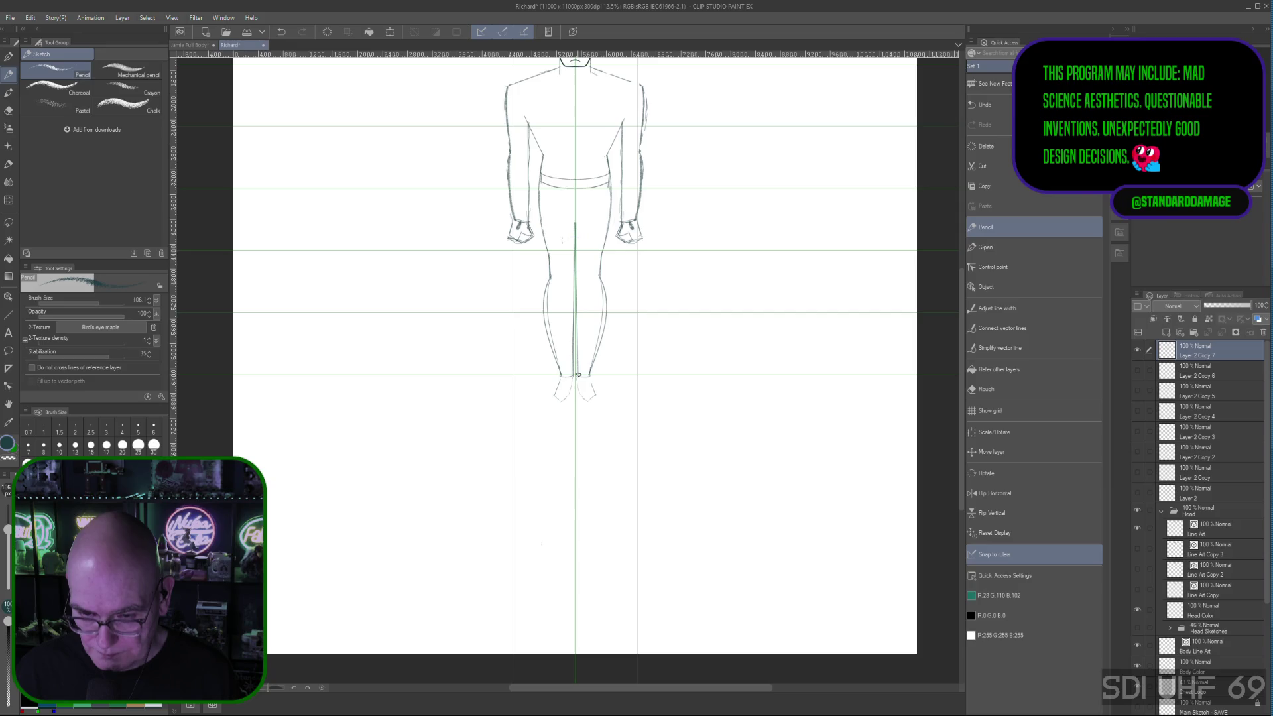
left_click_drag(576, 310, 575, 379)
left_click_drag(575, 254, 576, 377)
left_click_drag(575, 255, 577, 378)
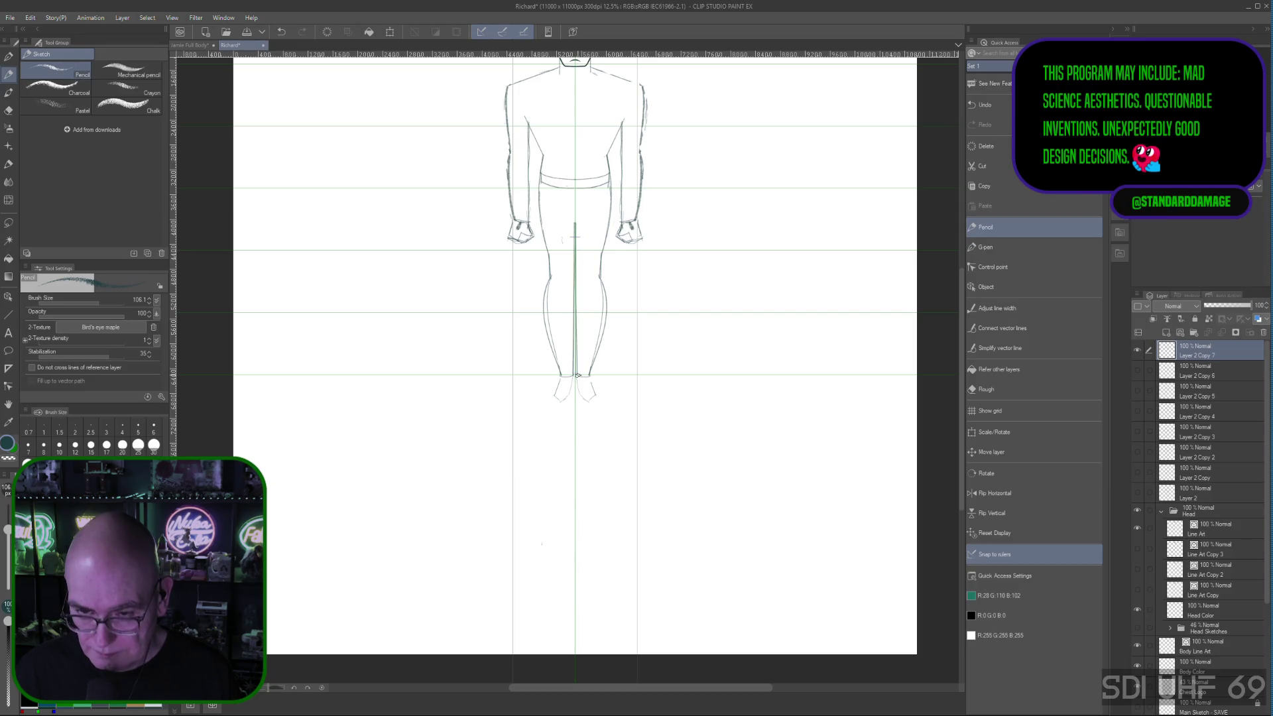
mouse_move(575, 277)
left_mouse_down()
mouse_move(579, 377)
mouse_move(579, 351)
left_mouse_up()
left_click_drag(575, 271, 581, 376)
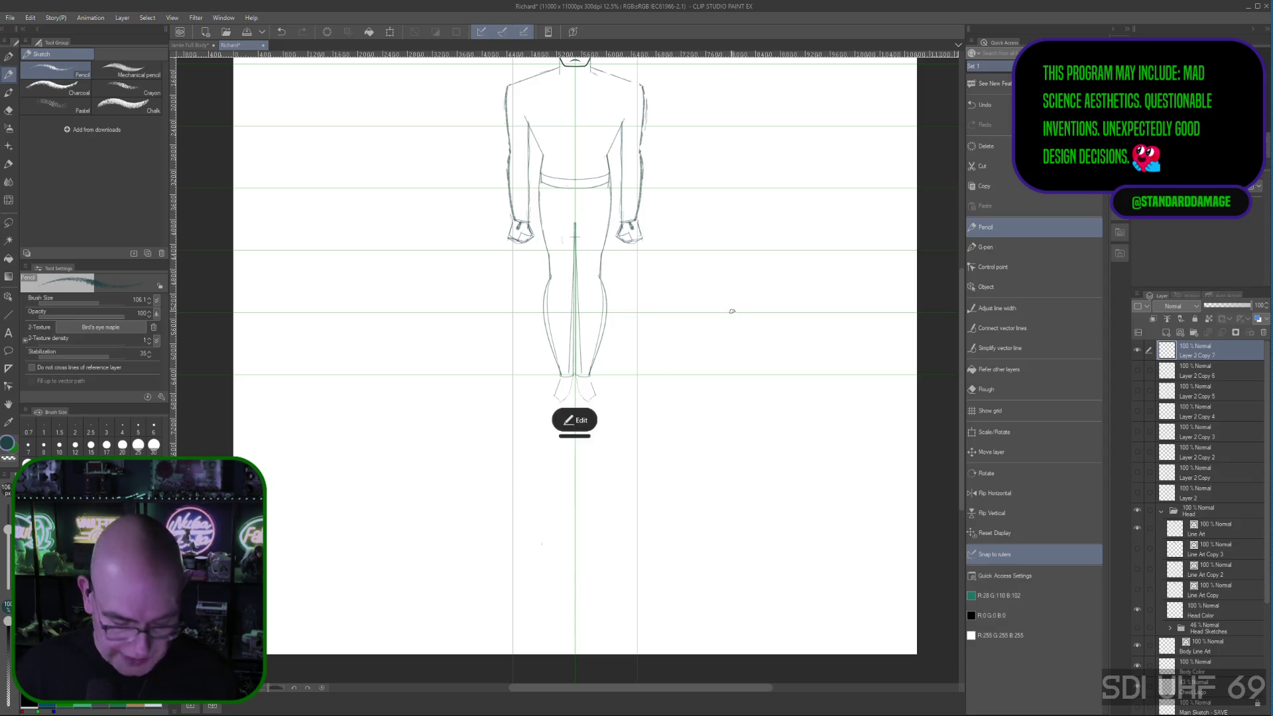
key("ctrl+z")
key("ctrl+z")
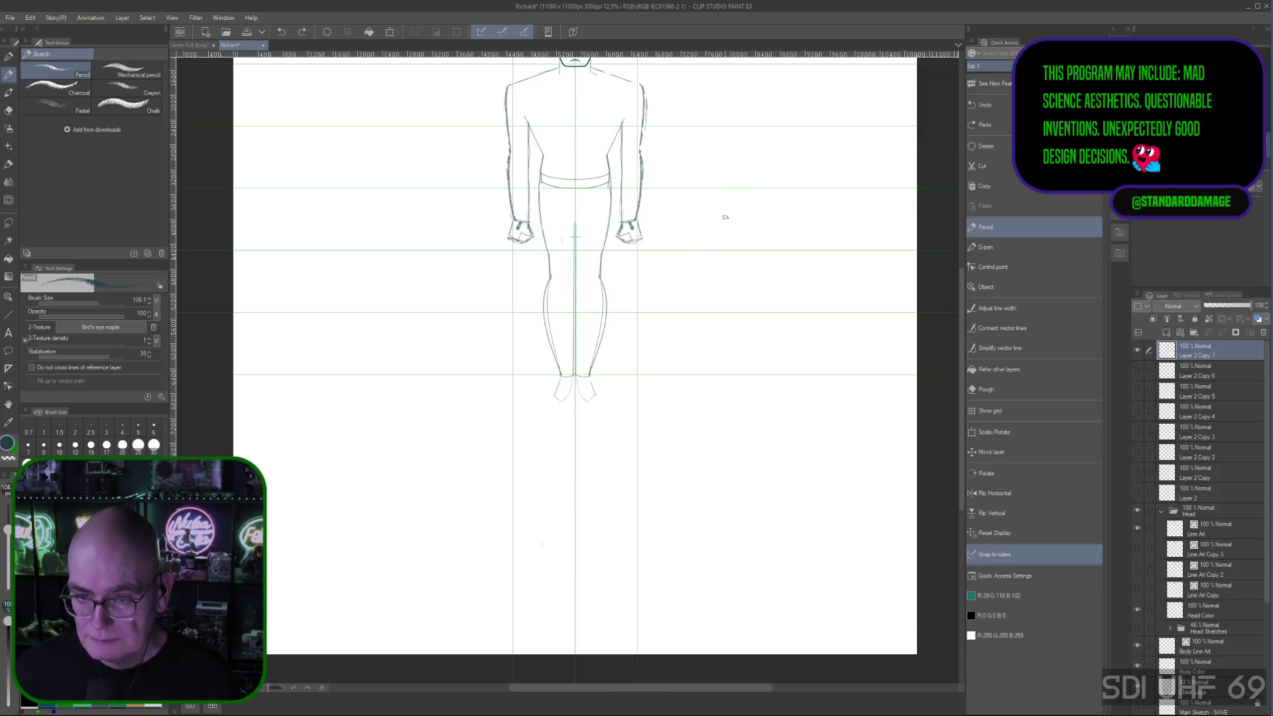
scroll(715, 230, "down", 2)
Step: Recentre and zoom the view on the whole figure, then select the Head layer folder
left_click_drag(690, 250, 654, 355)
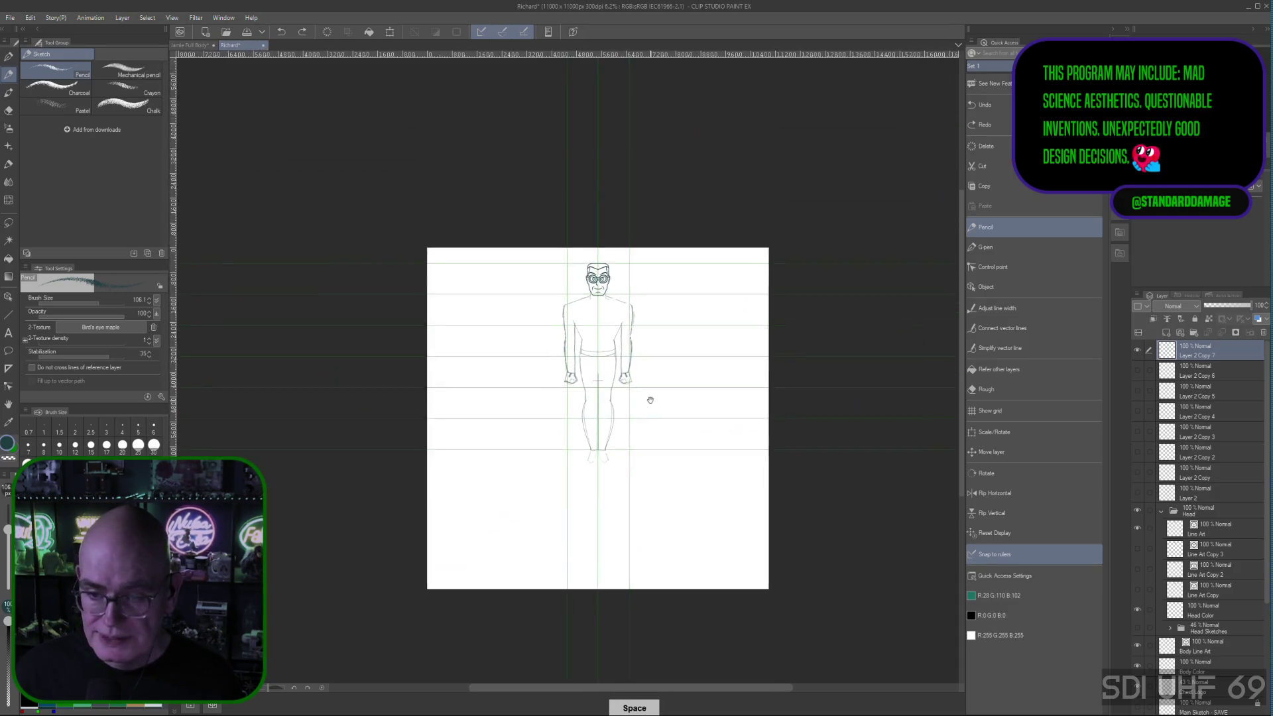
key("ctrl+plus")
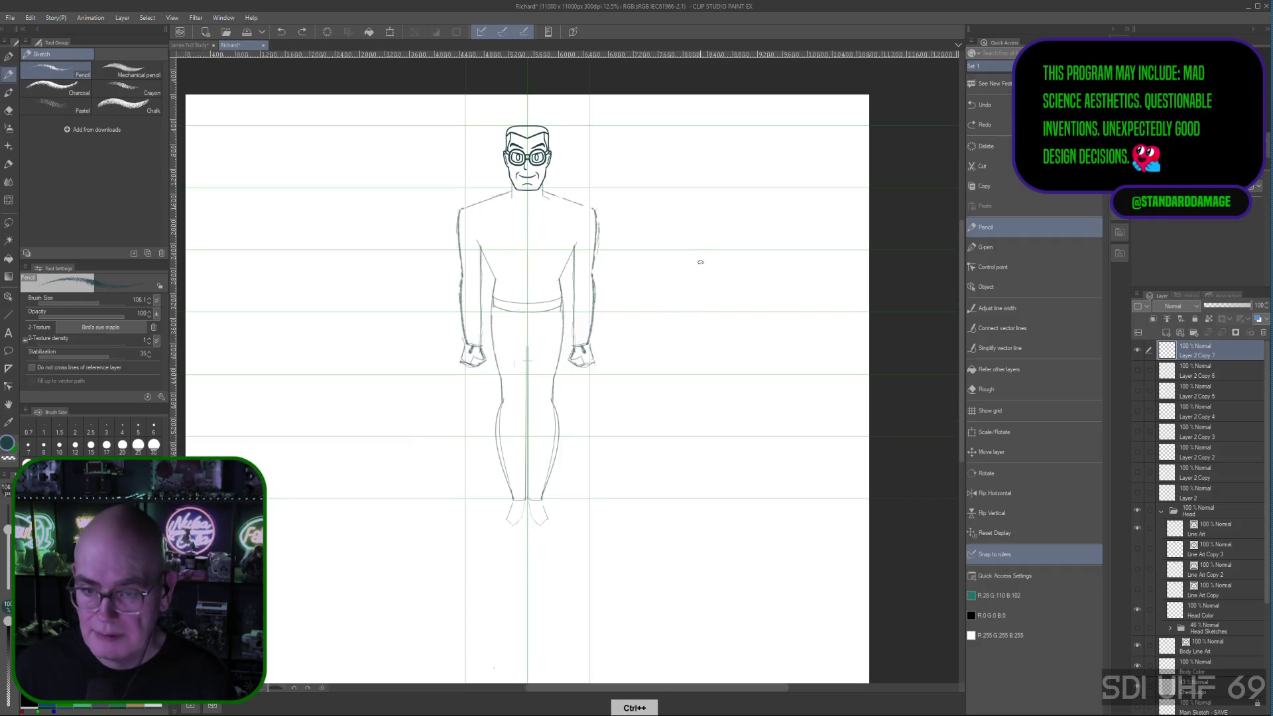
left_click_drag(657, 359, 699, 356)
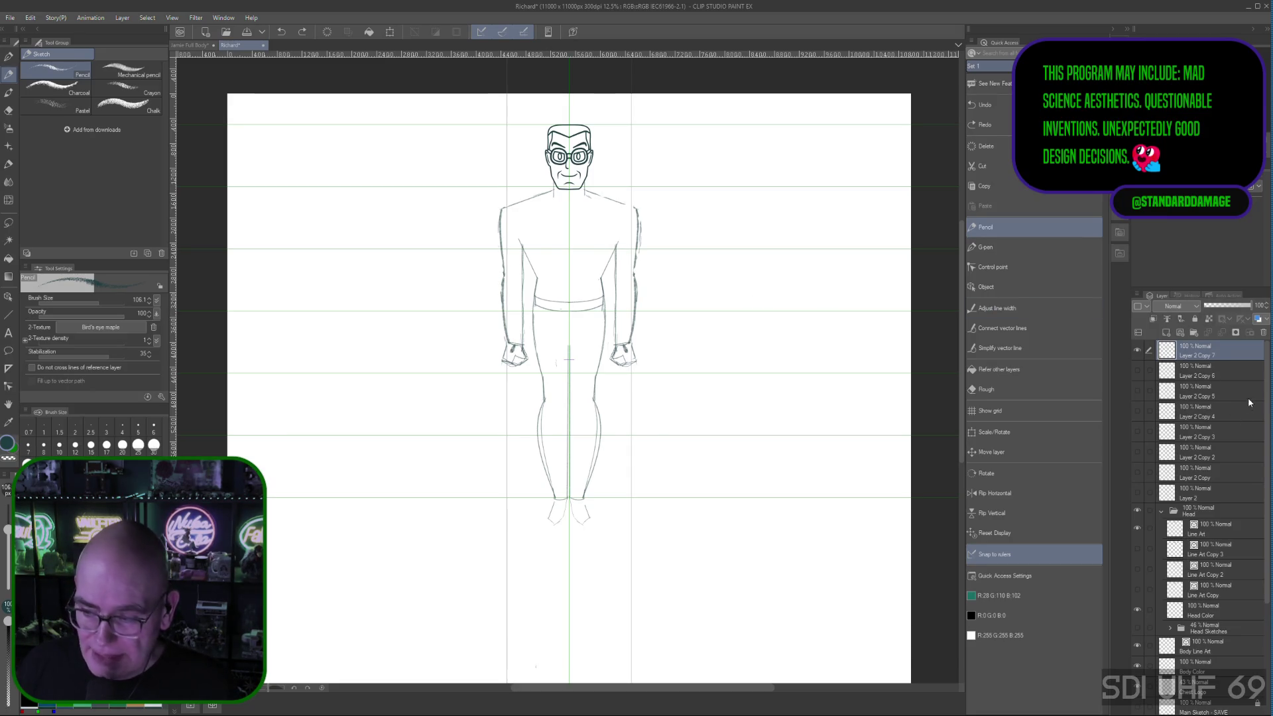
left_click(1213, 510)
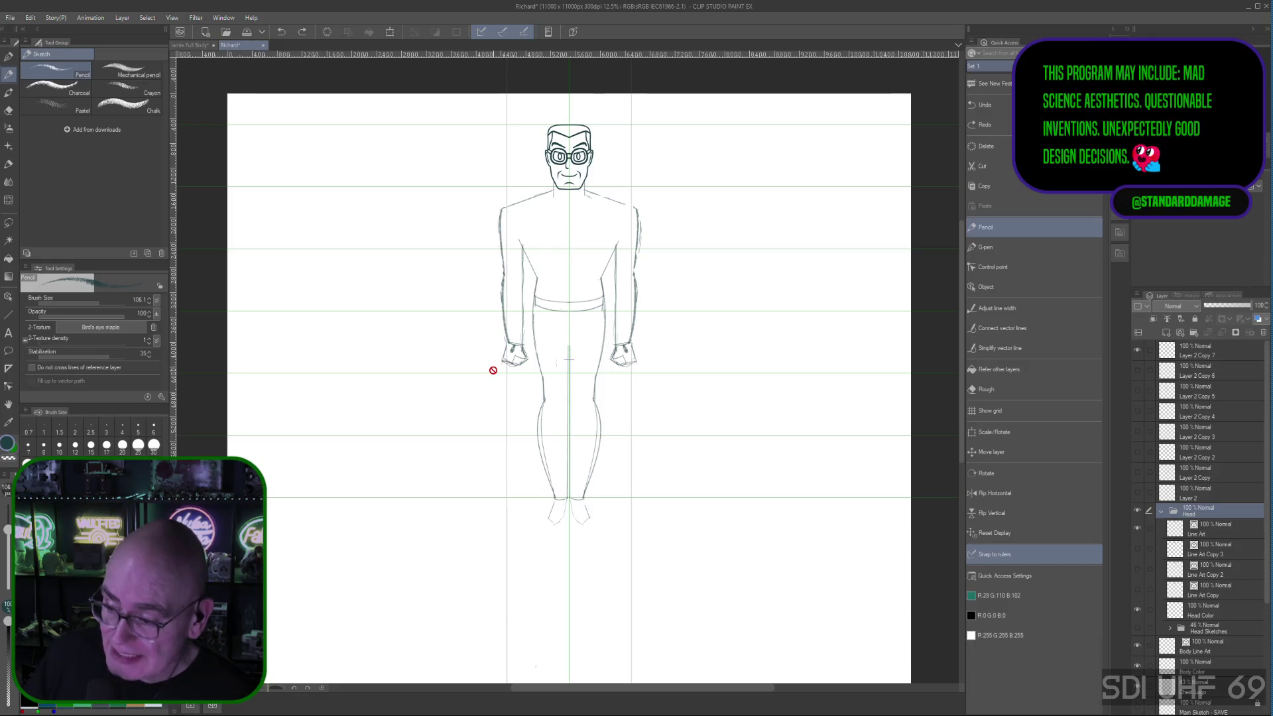
Step: Scale the head's Line Art layer down to about 97% with Scale/Rotate and confirm
left_click(1211, 536)
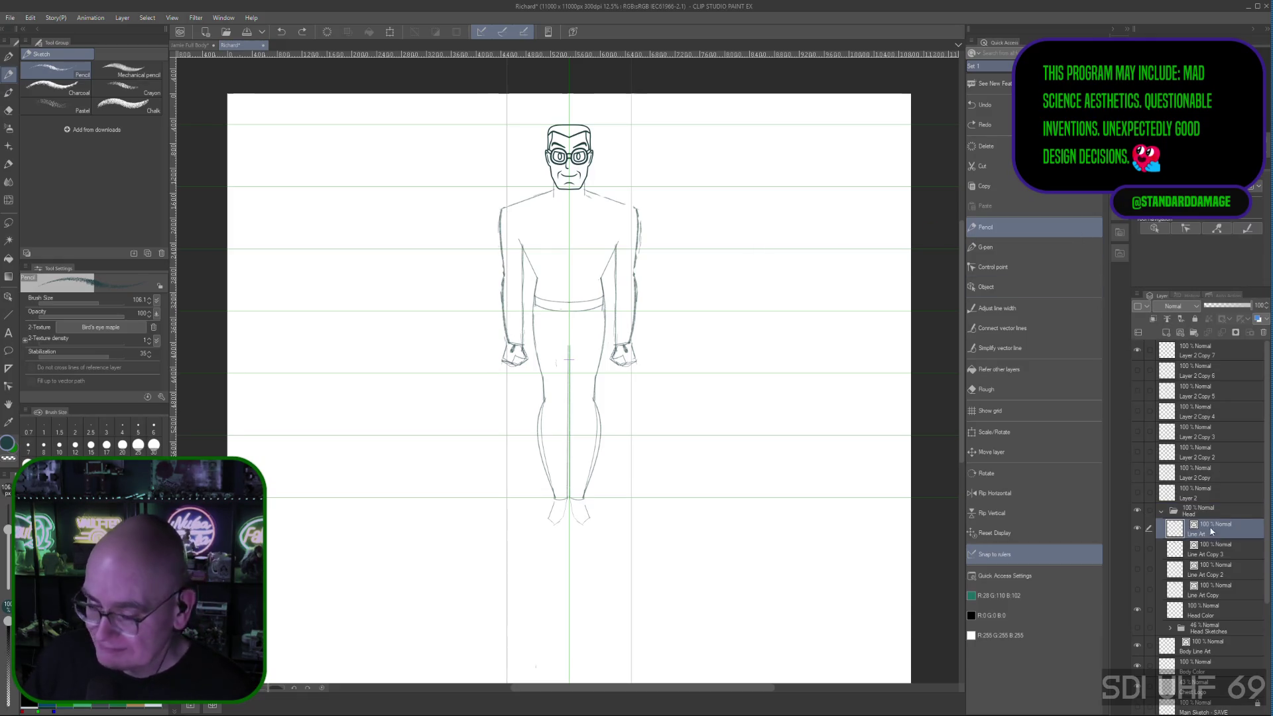
left_click(1030, 433)
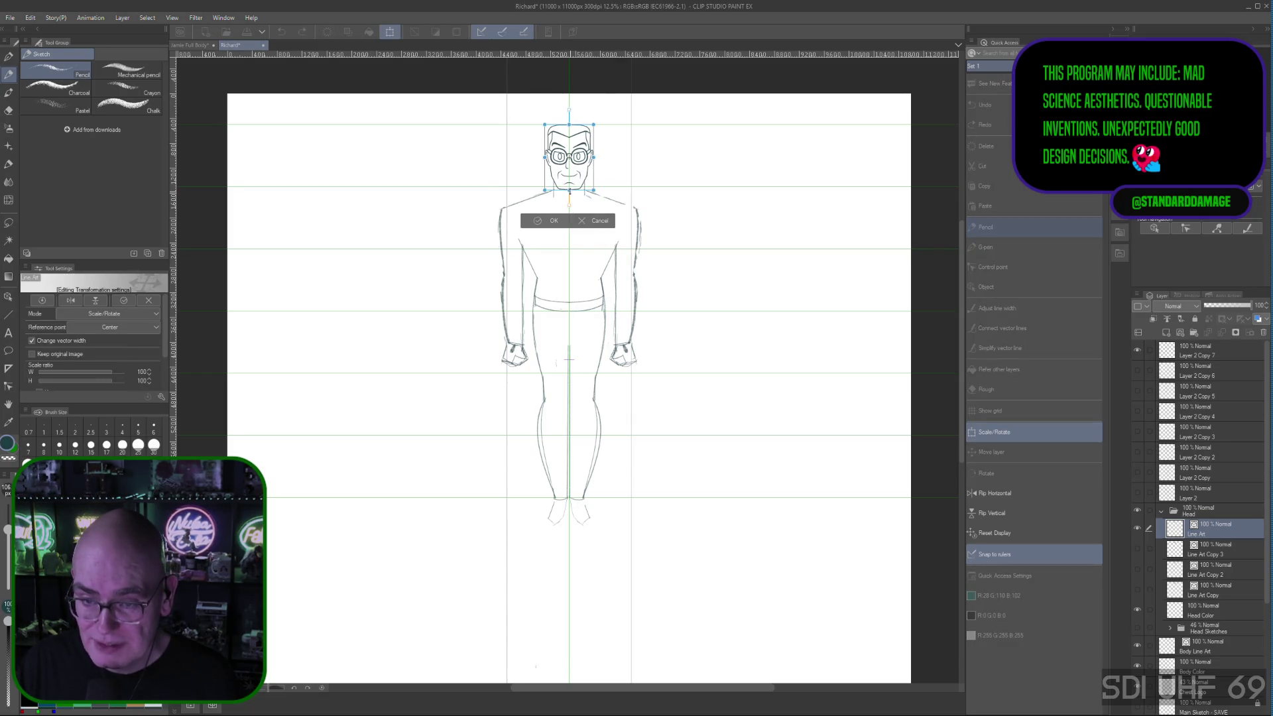
left_click_drag(594, 189, 570, 187)
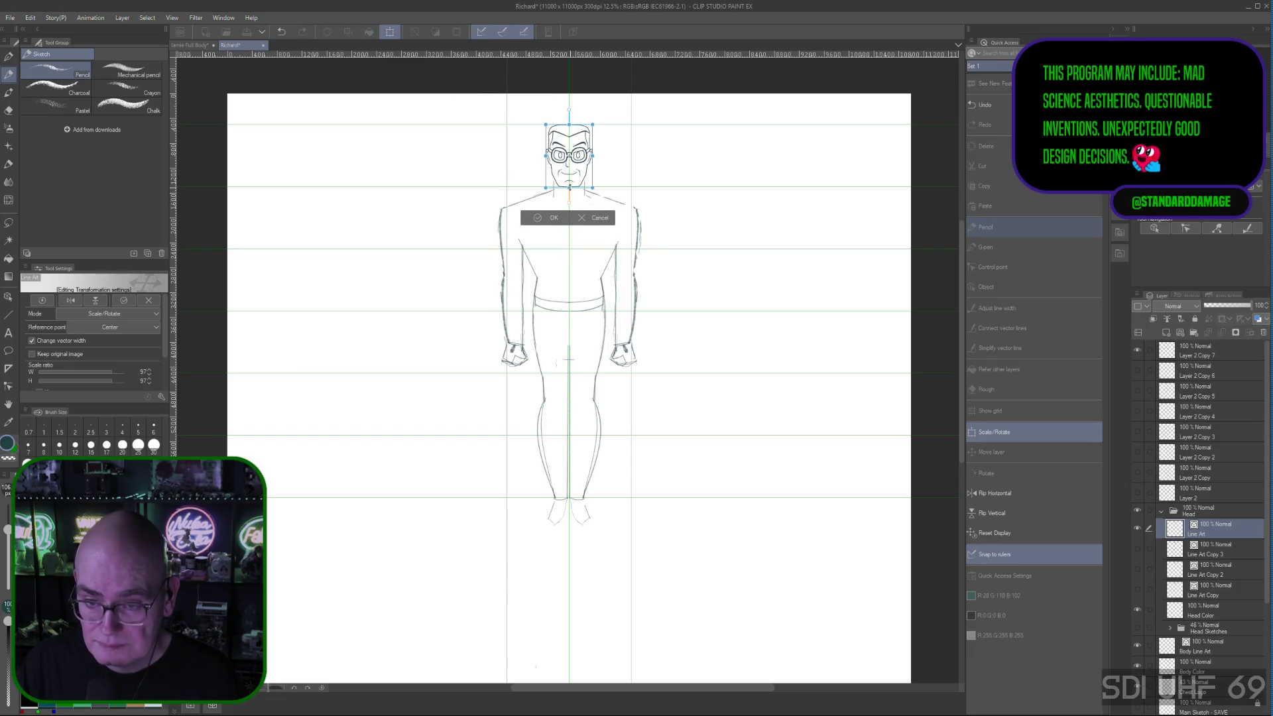
left_click(550, 218)
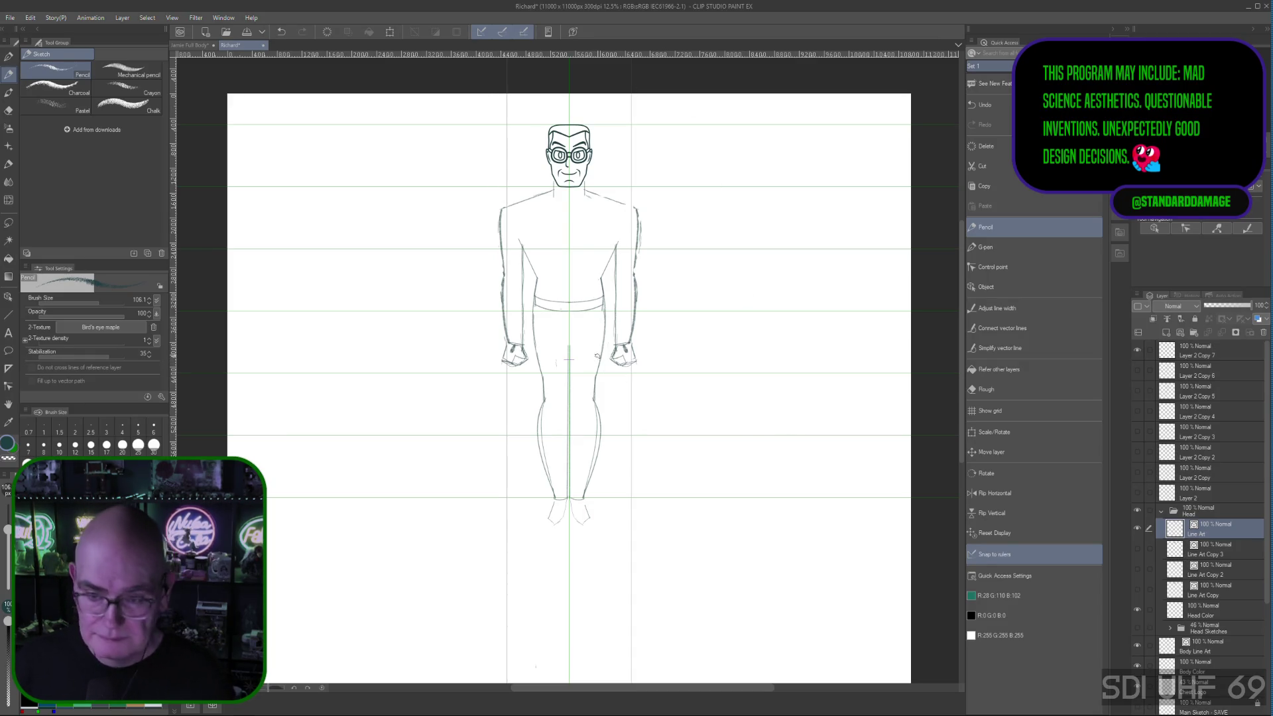
key("ctrl+plus")
Step: Centre the head and torso, switch to the Rough eraser and select the Layer 2 Copy 7 sketch layer
key("space")
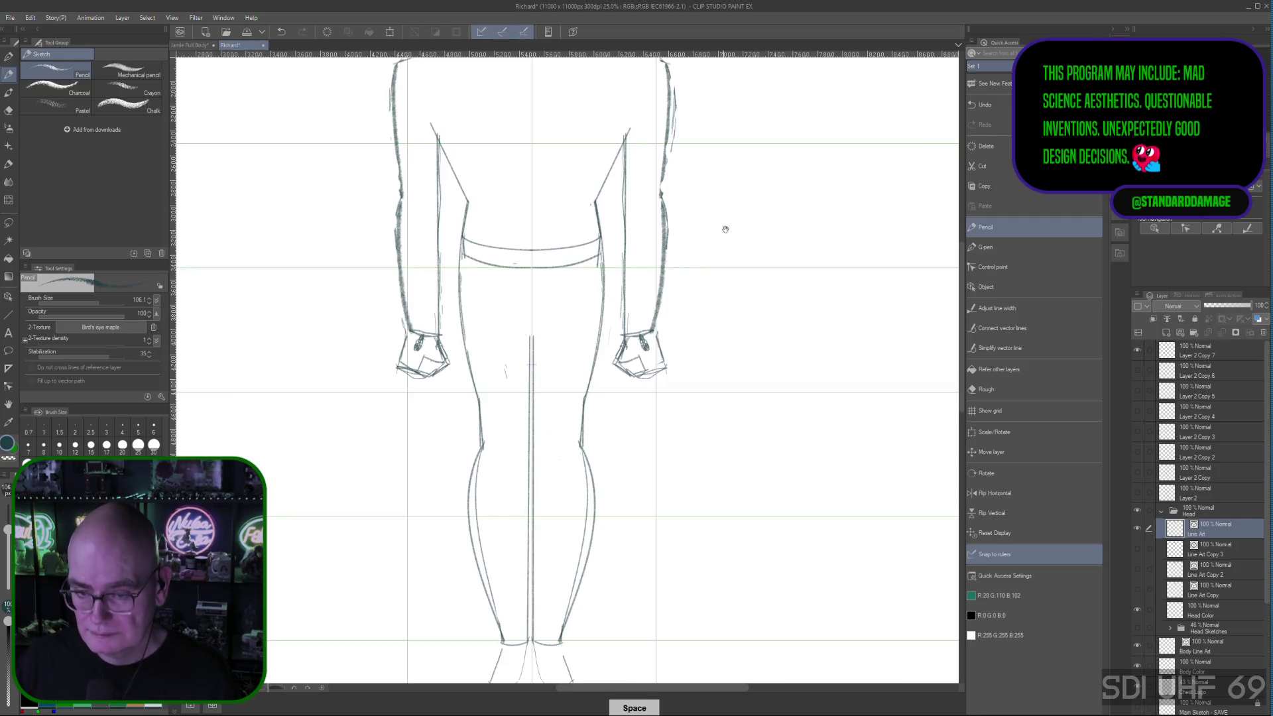
mouse_move(730, 313)
left_mouse_down()
mouse_move(782, 468)
mouse_move(785, 332)
left_mouse_up()
left_click_drag(761, 429, 811, 338)
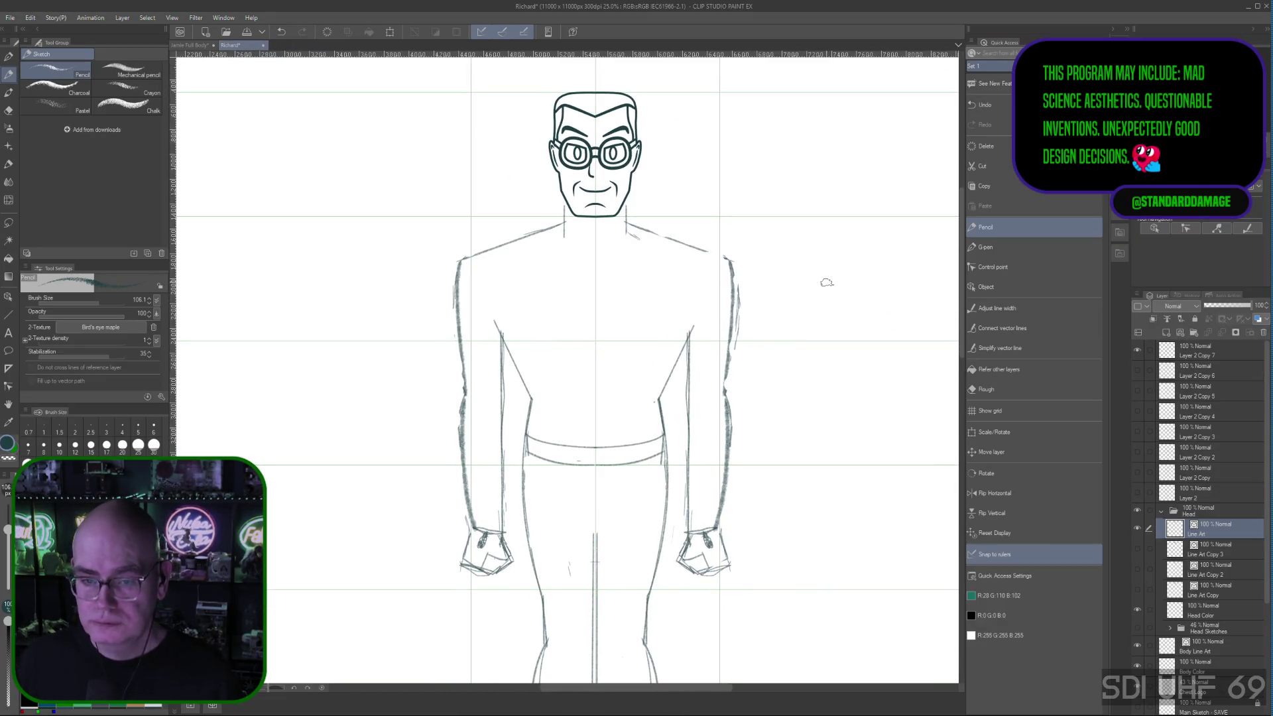
left_click(994, 394)
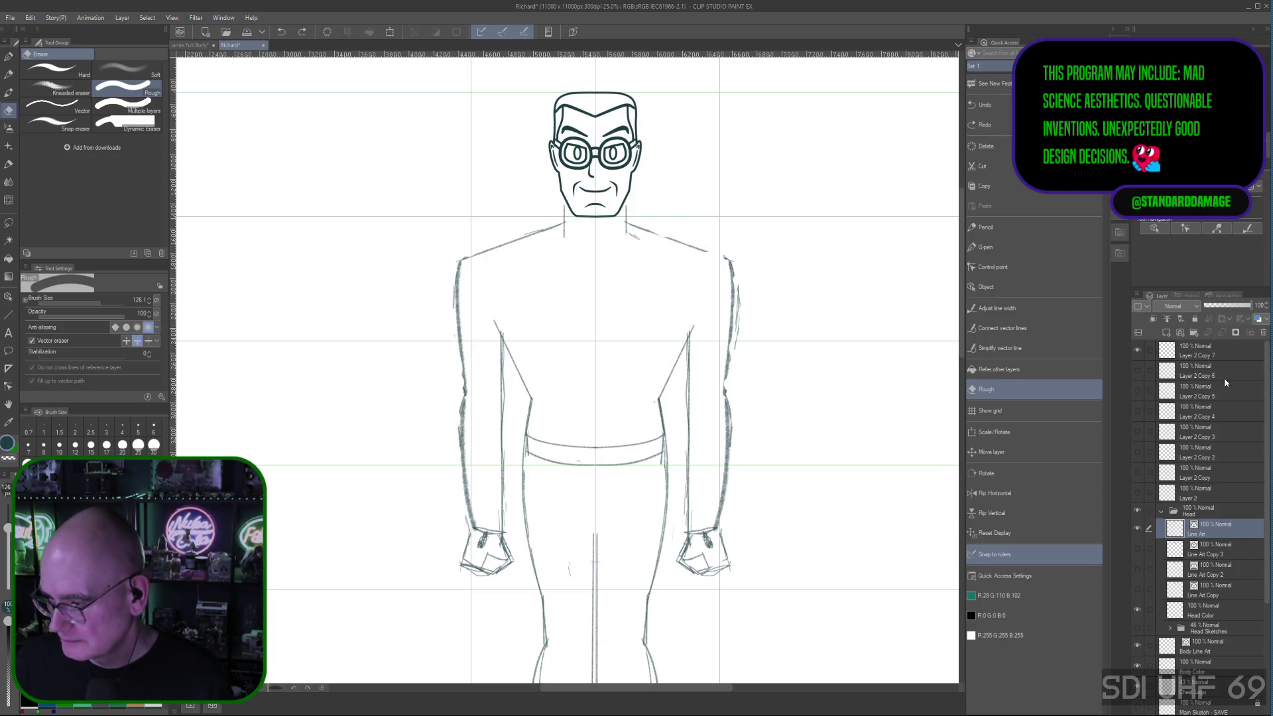
left_click(1189, 494)
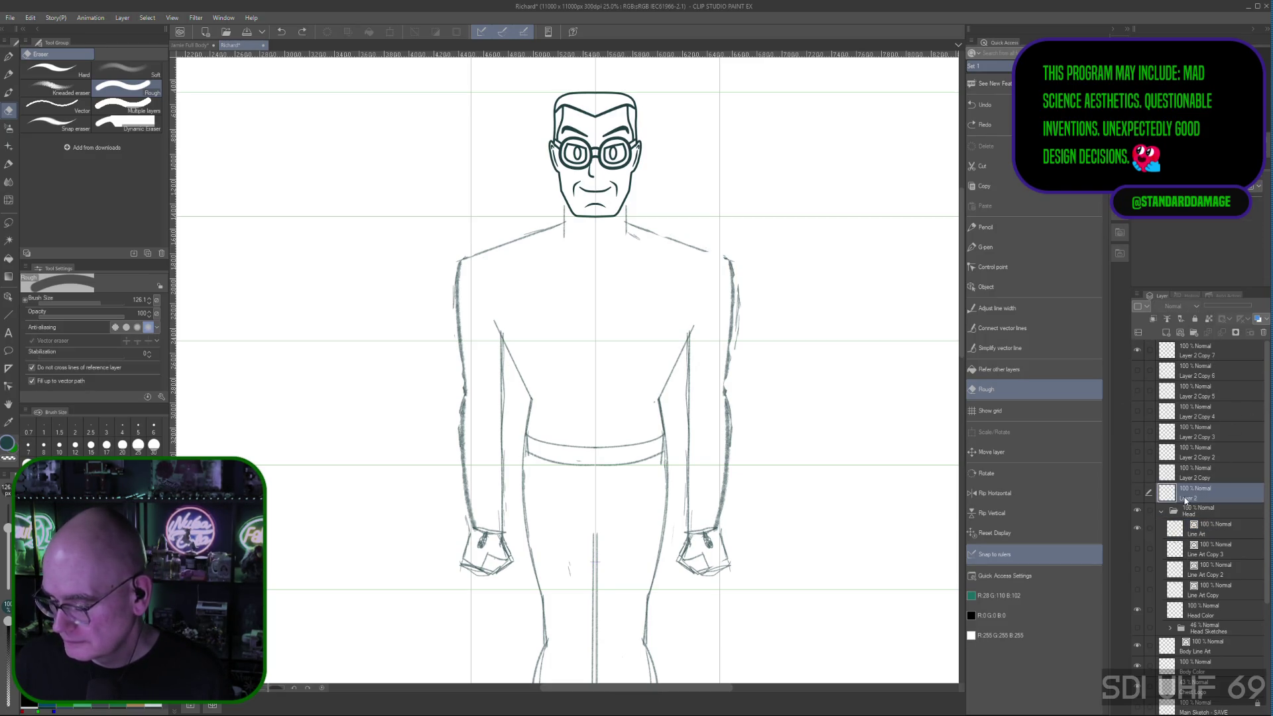
left_click(1216, 353)
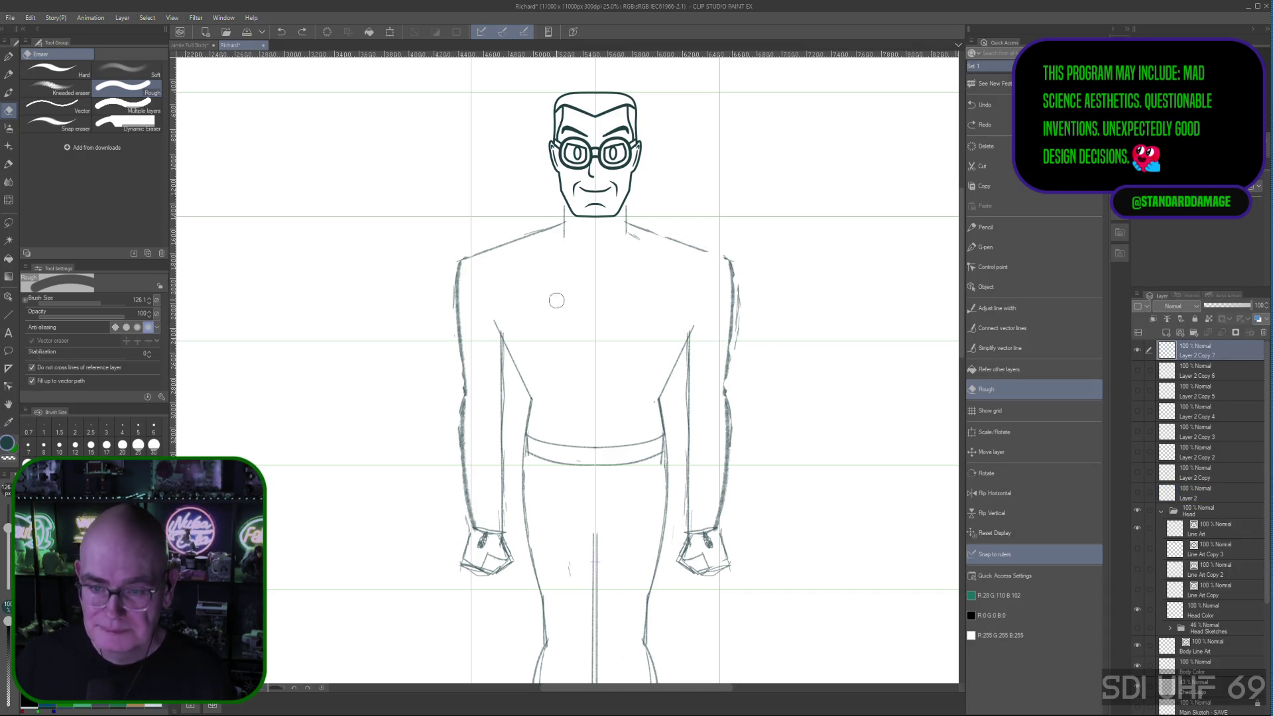
Step: Erase the left and right neck lines under the head, then return to the Pencil
left_click_drag(563, 235, 562, 207)
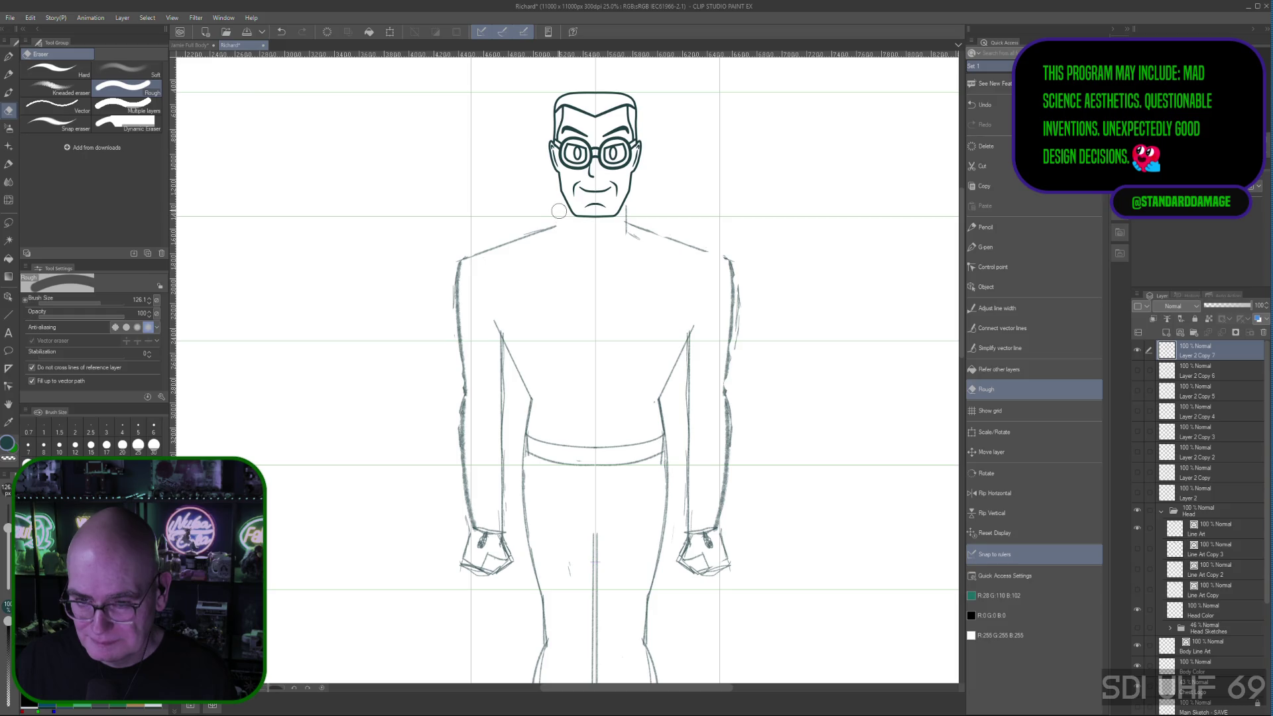
left_click_drag(624, 238, 630, 207)
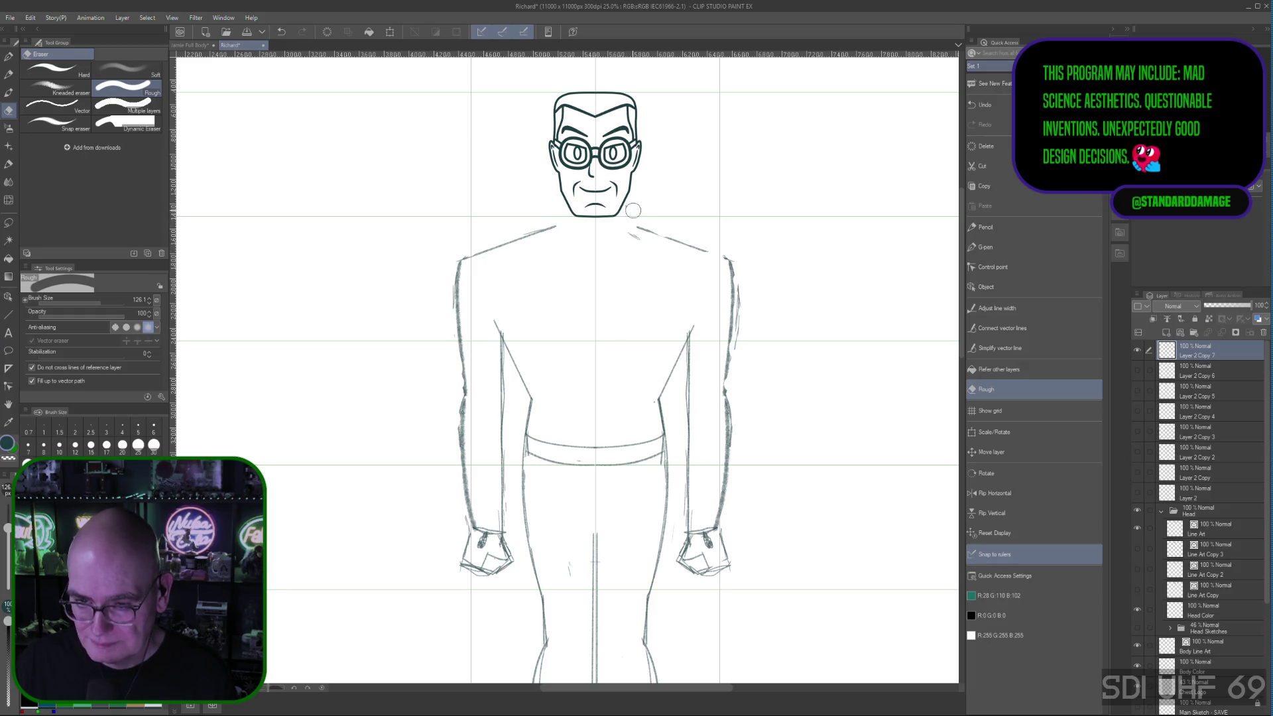
left_click(986, 227)
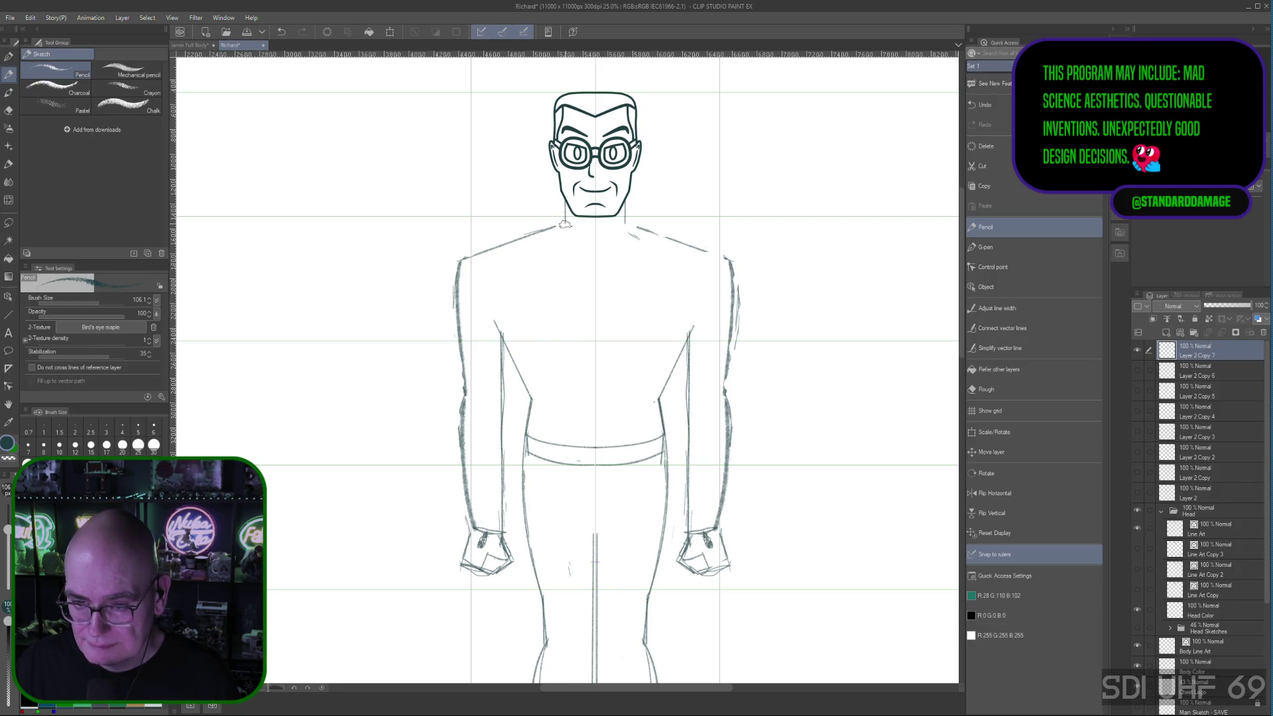
Step: Draw a short vertical neck stroke below the chin, then switch to the Rough eraser
left_click_drag(564, 225, 564, 191)
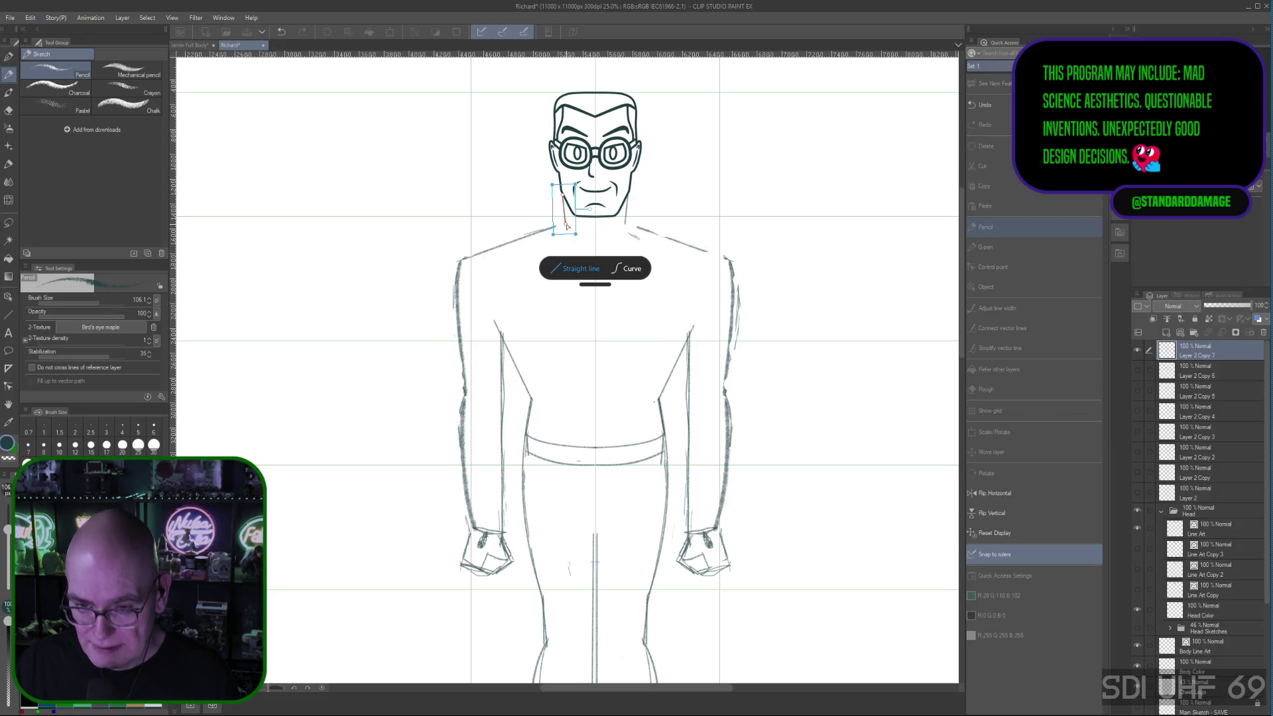
left_click_drag(567, 227, 562, 226)
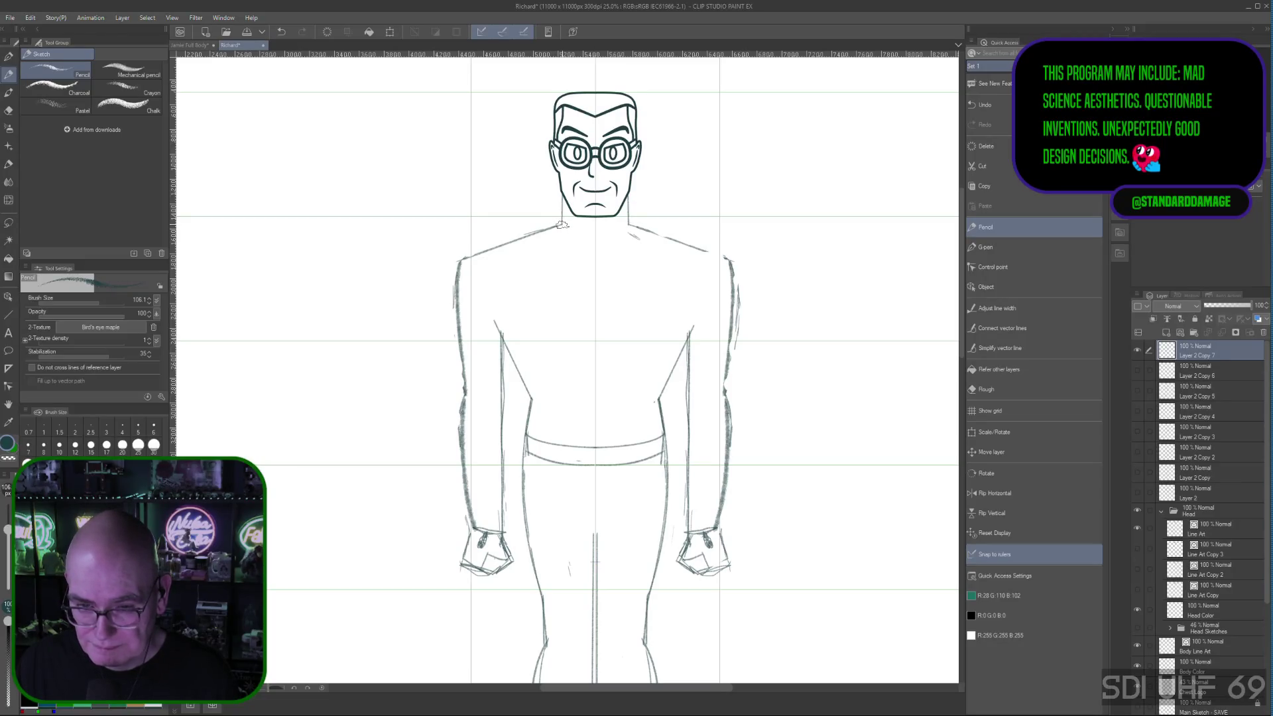
left_click(562, 225)
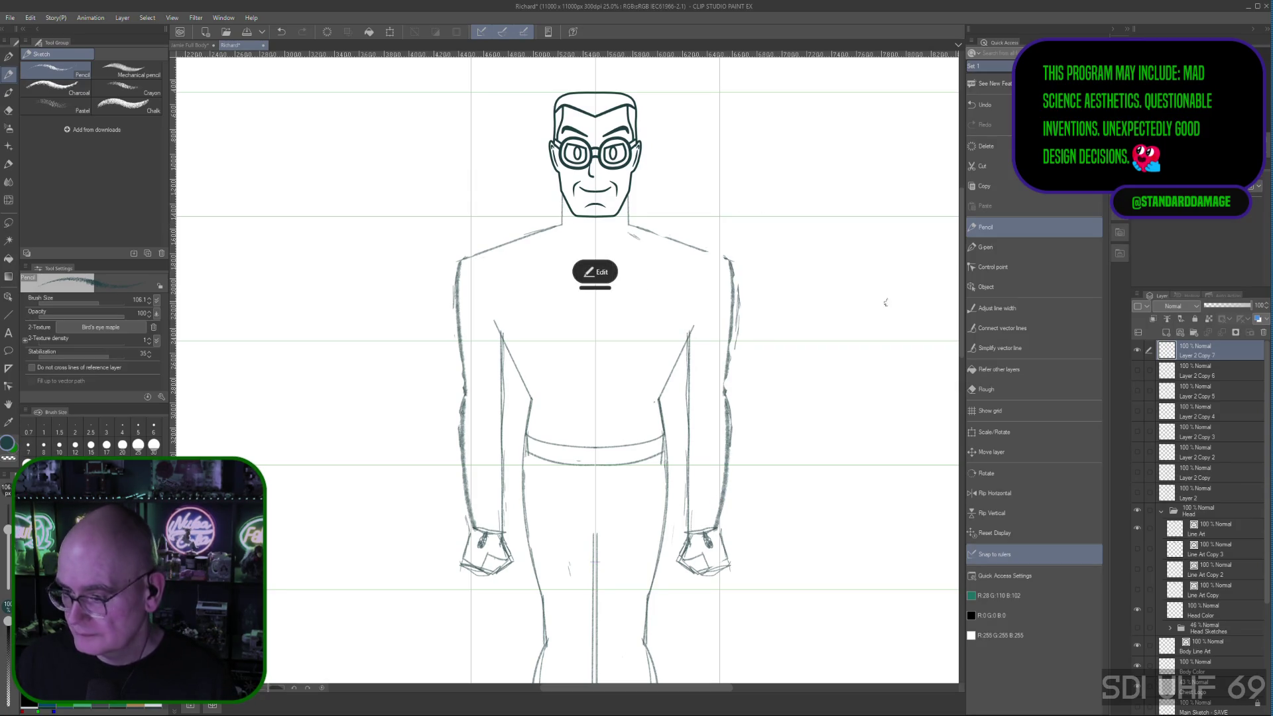
left_click(1191, 351)
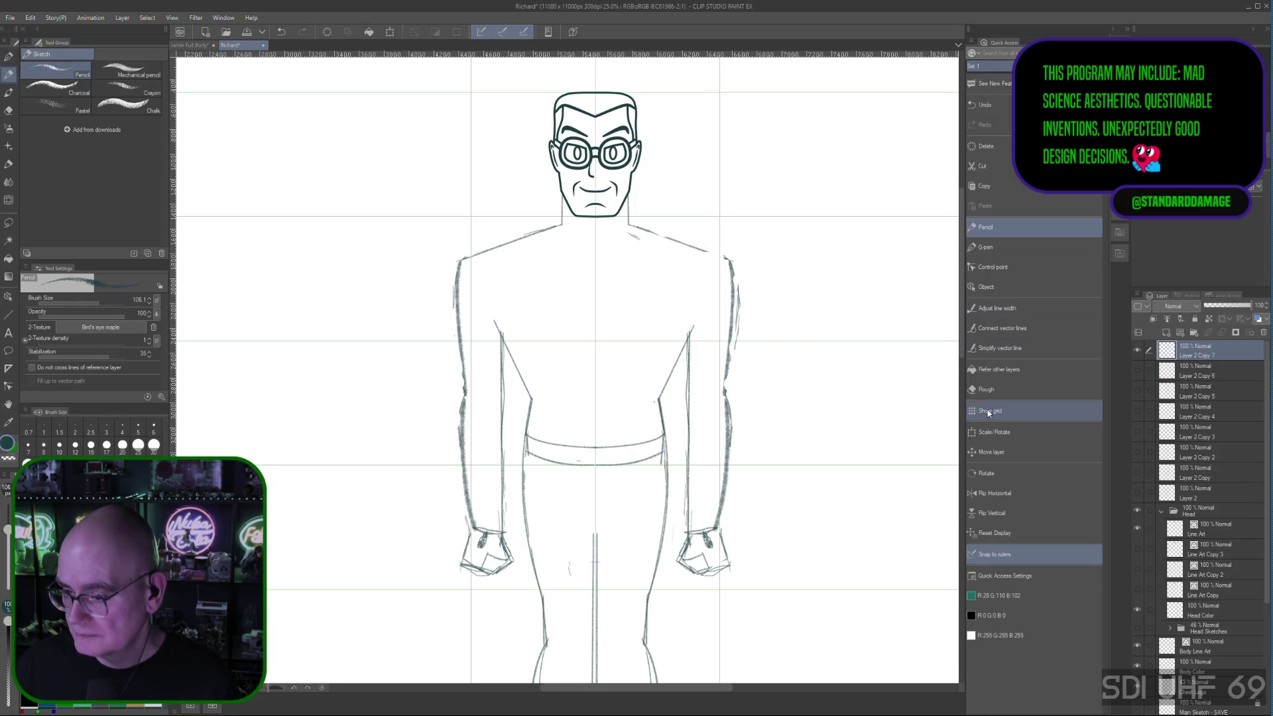
left_click(994, 389)
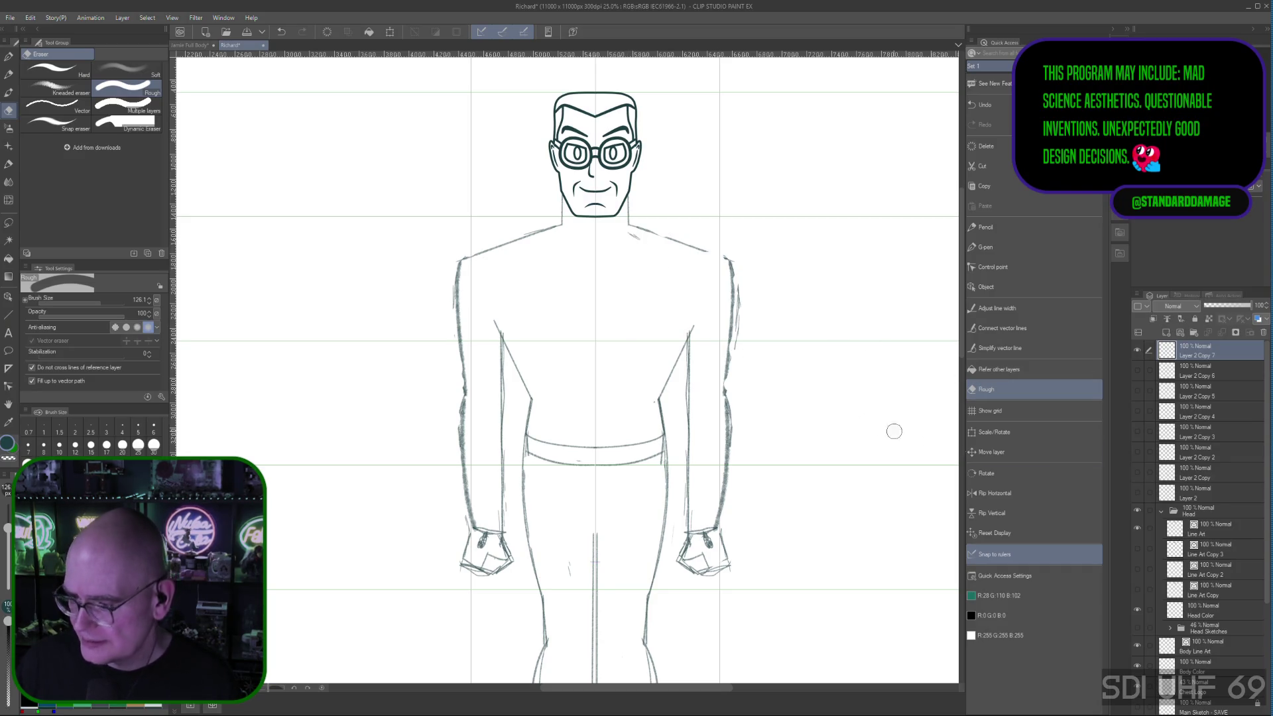
scroll(1267, 479, "down", 3)
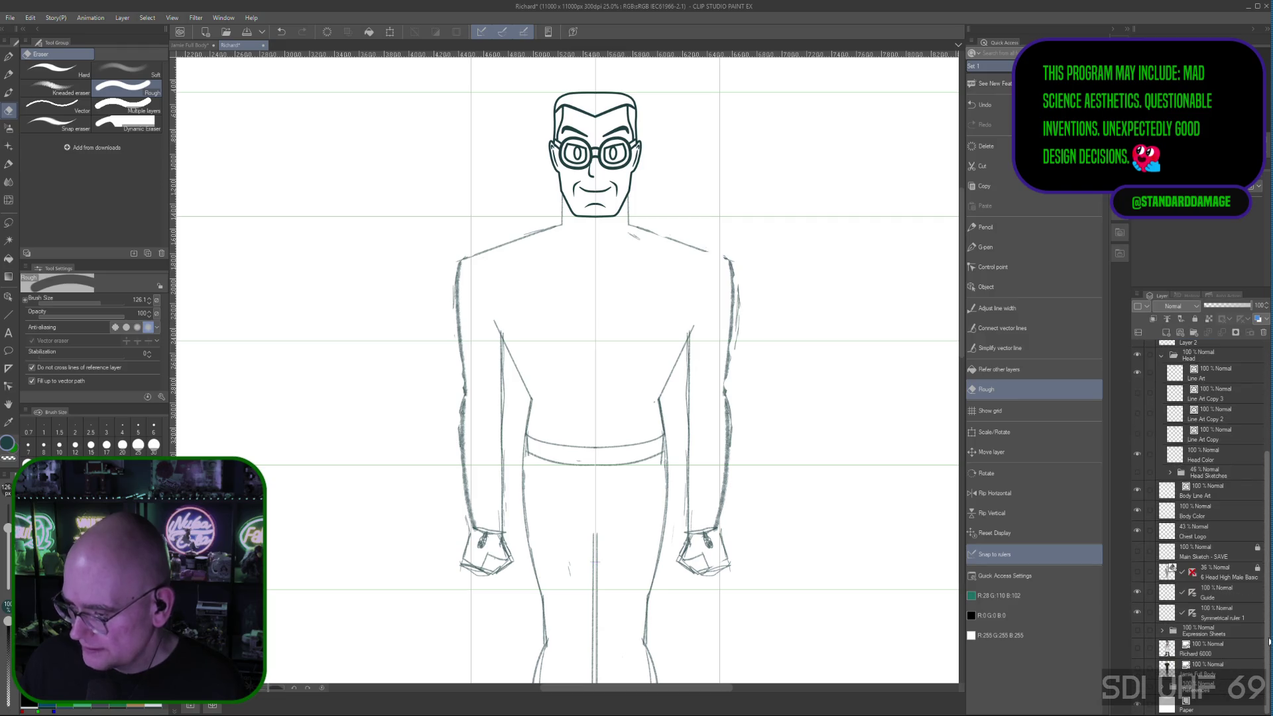
Step: On the Guide layer, erase part of the stray vertical lower-body line, redoing the erase after an undo, and frame the whole figure
left_click(1204, 593)
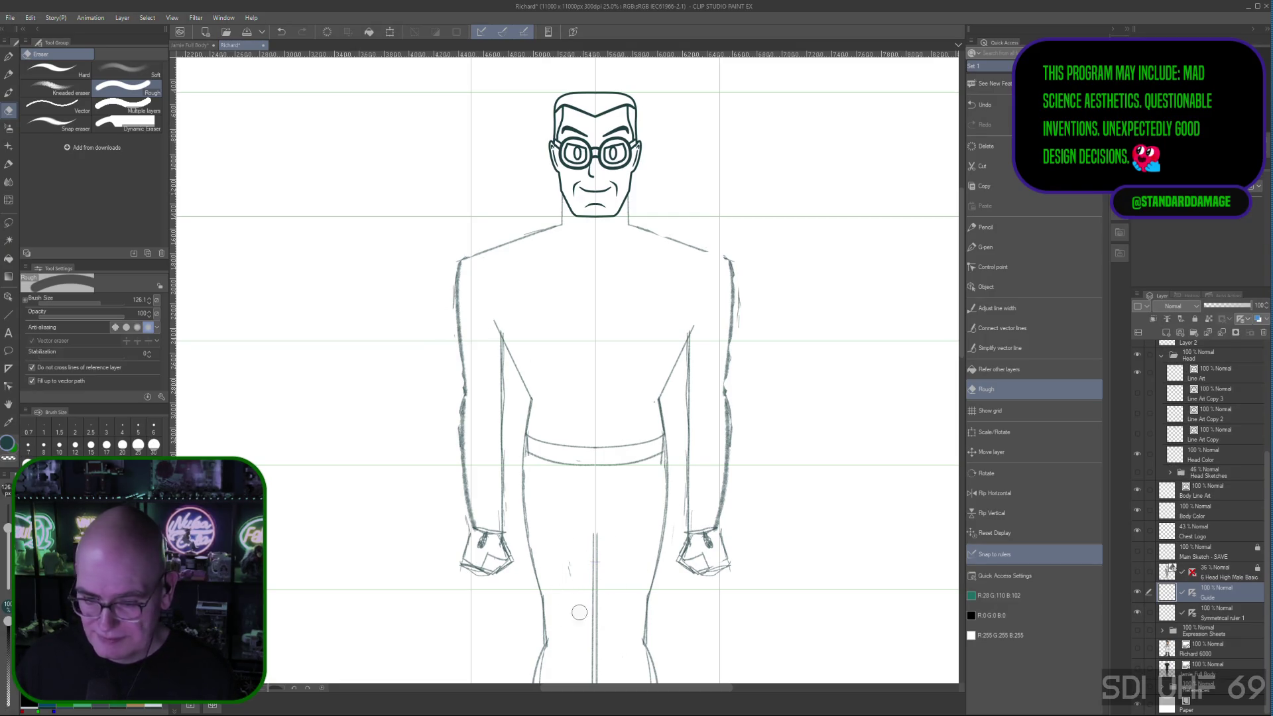
left_click_drag(1266, 482, 1232, 362)
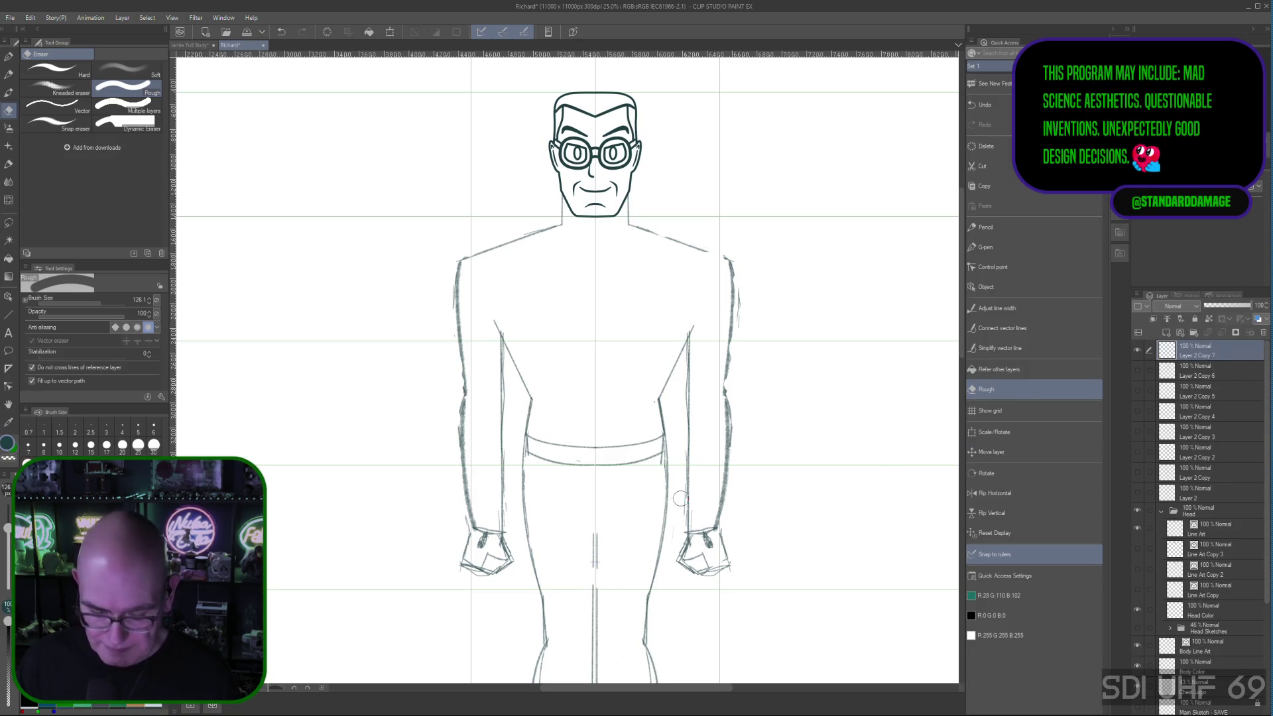
key("ctrl+z")
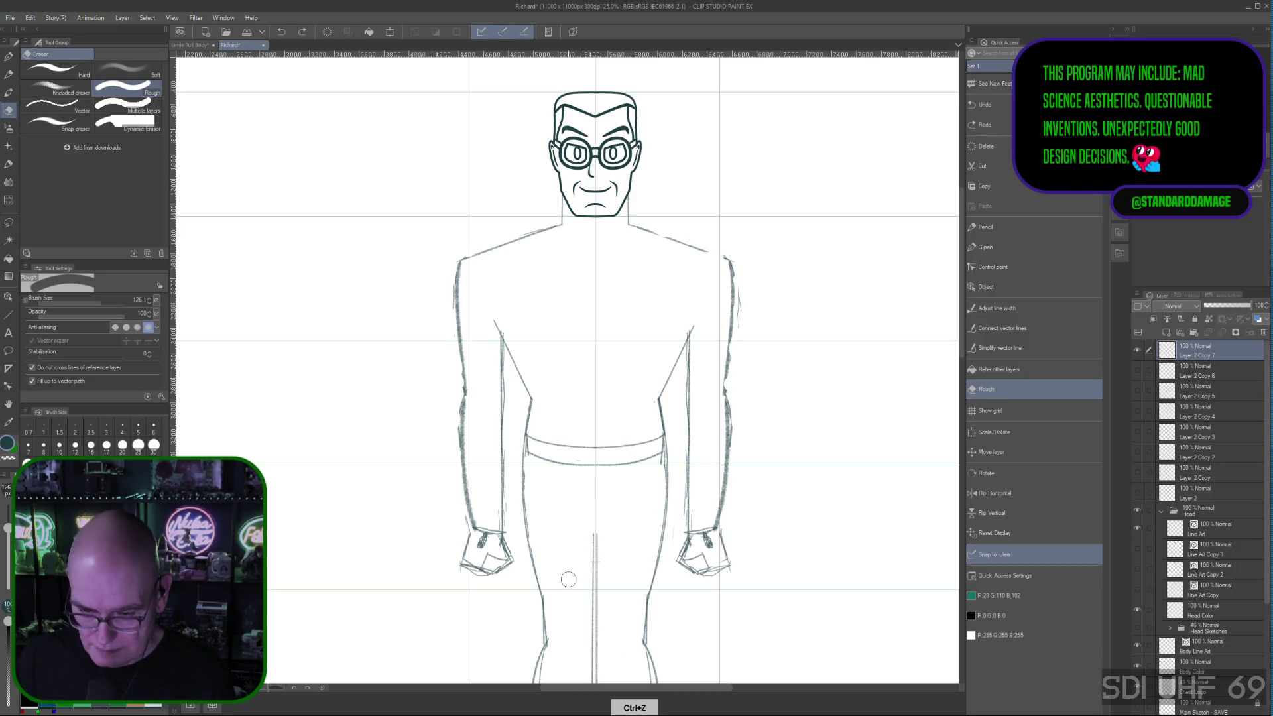
left_click_drag(567, 580, 592, 565)
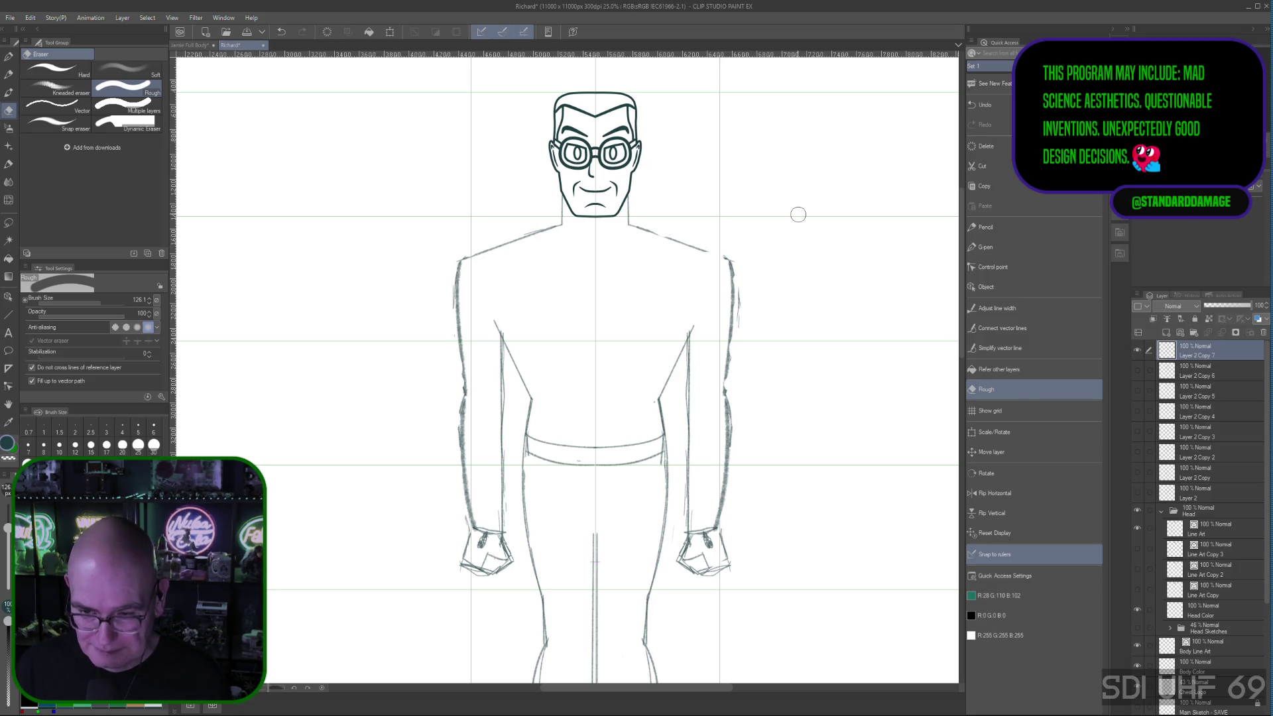
key("ctrl+minus")
mouse_move(816, 389)
left_mouse_down()
mouse_move(714, 439)
mouse_move(728, 427)
left_mouse_up()
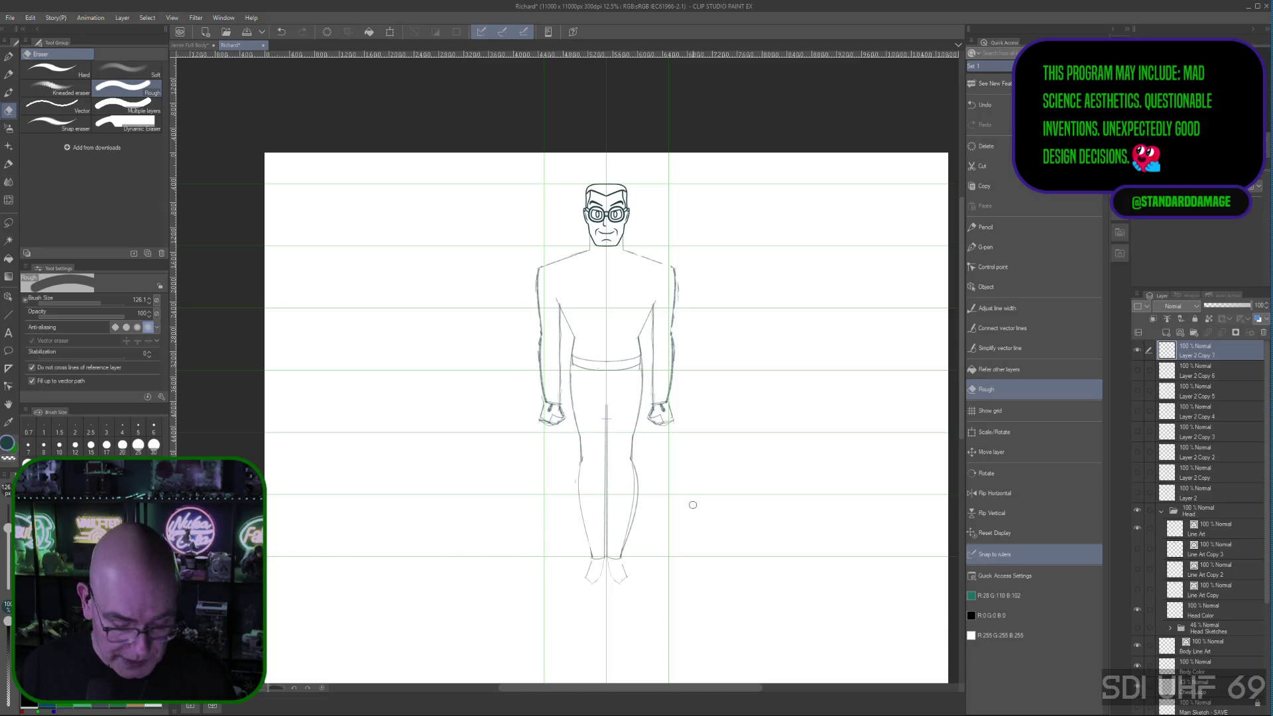
Step: Restore the erased left-leg outline, erase stray lines at the leg bottoms, and return to the Pencil
key("ctrl+z")
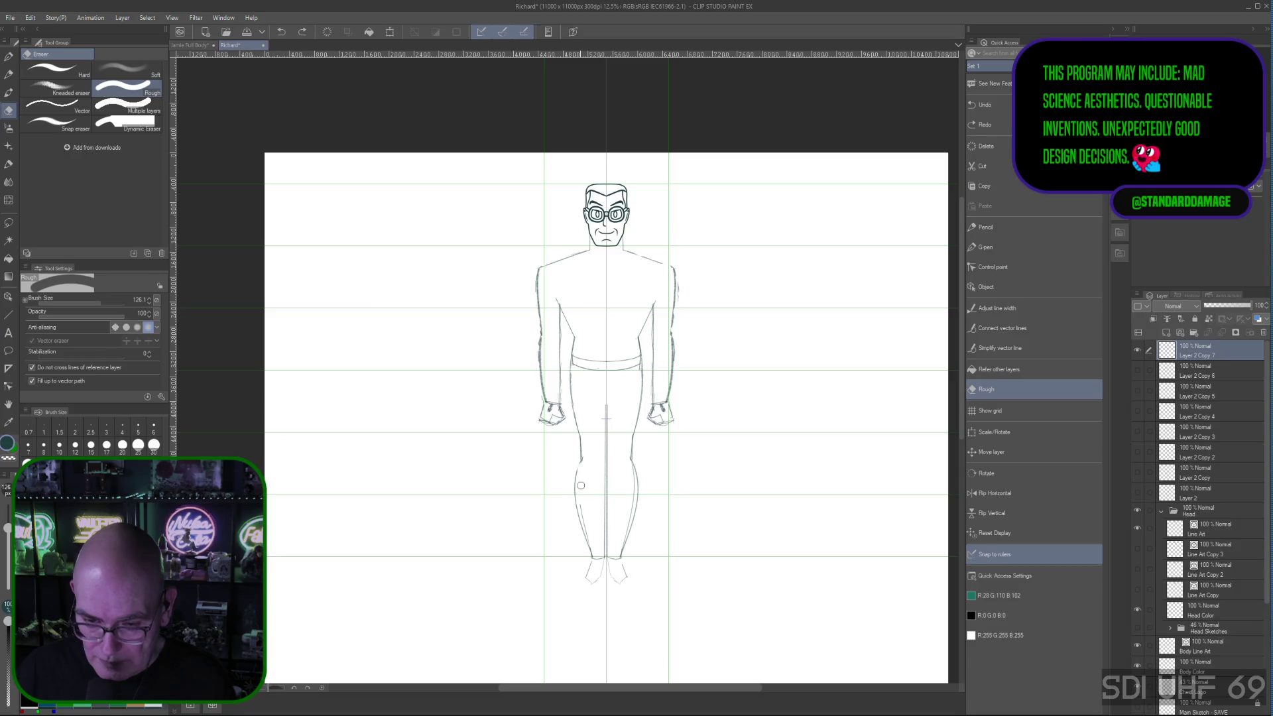
left_click_drag(590, 535, 620, 555)
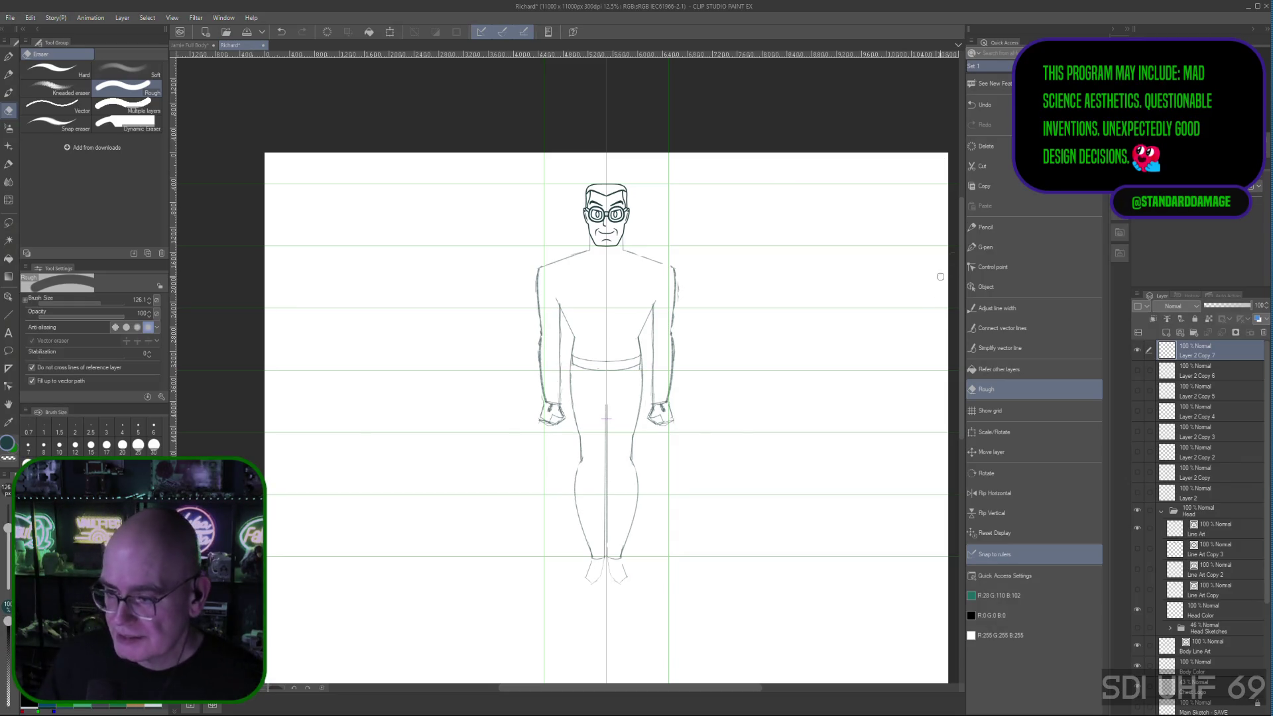
left_click(987, 227)
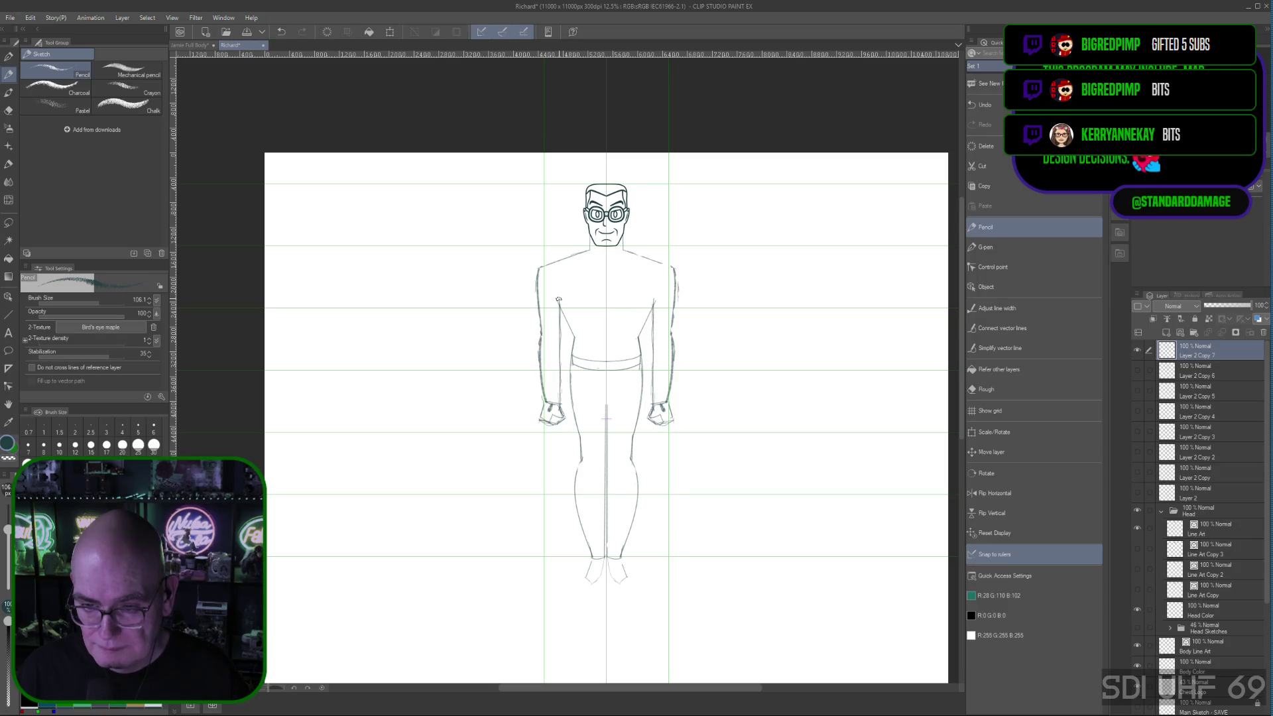
Step: Undo the last stroke and switch to the Rough eraser with the E shortcut
key("ctrl+z")
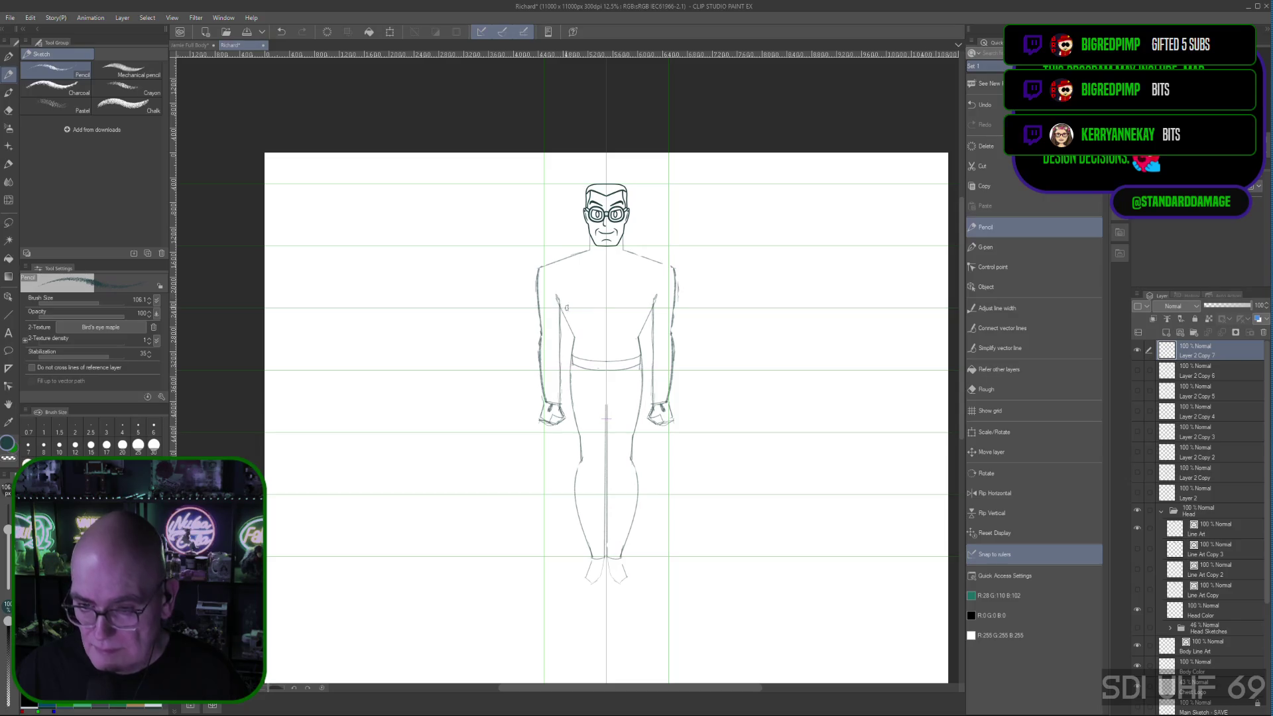
key("e")
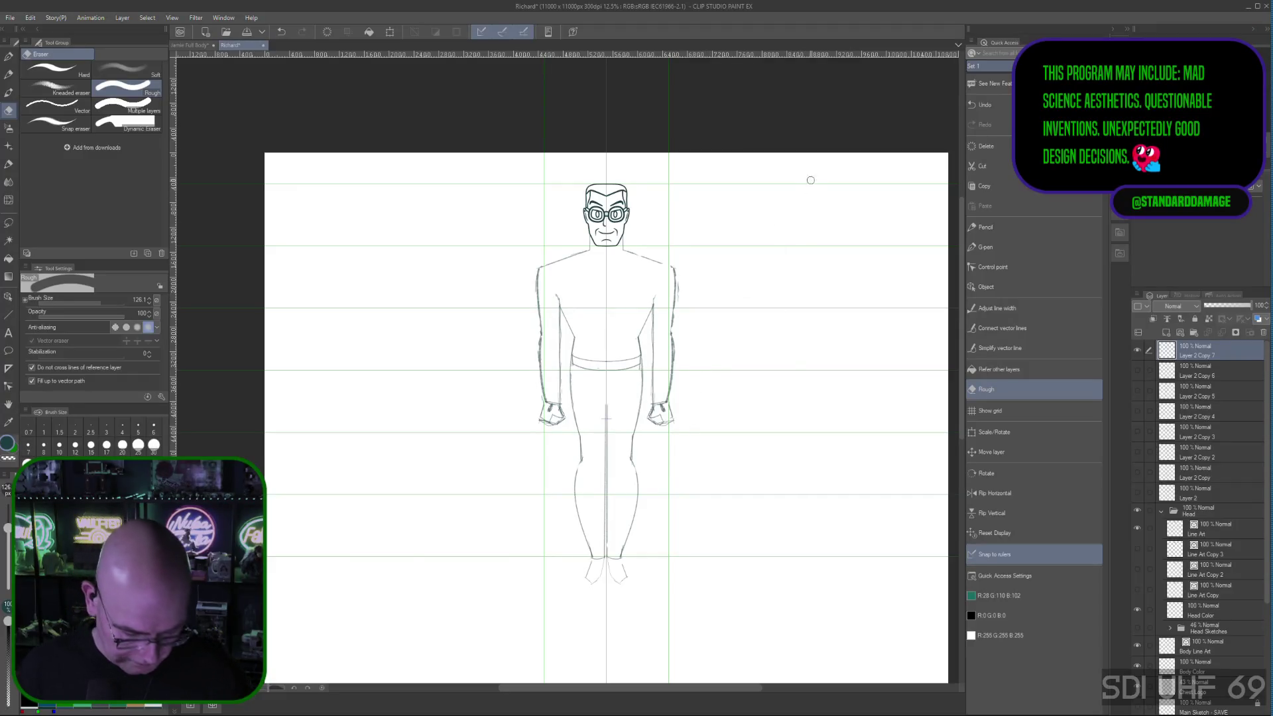
Step: Shift the view of the figure slightly and switch back to the Pencil
key("space")
mouse_move(695, 496)
left_mouse_down()
mouse_move(685, 497)
mouse_move(680, 388)
left_mouse_up()
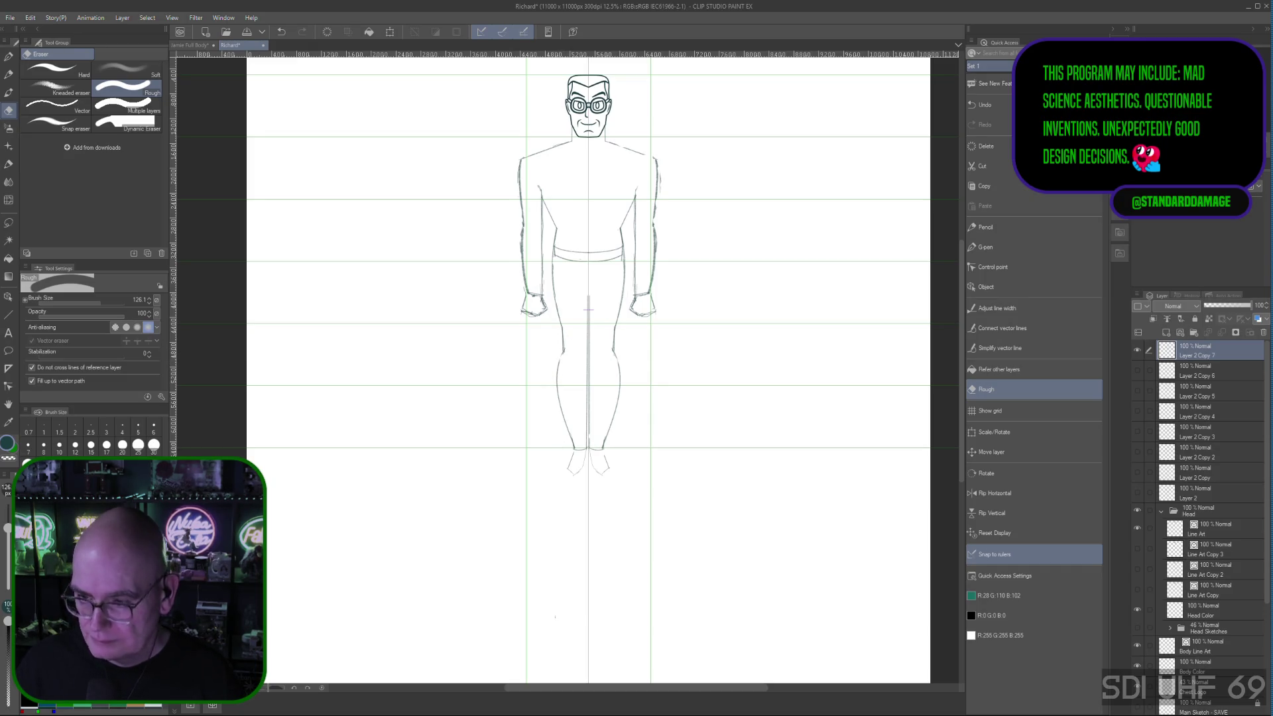
left_click(978, 227)
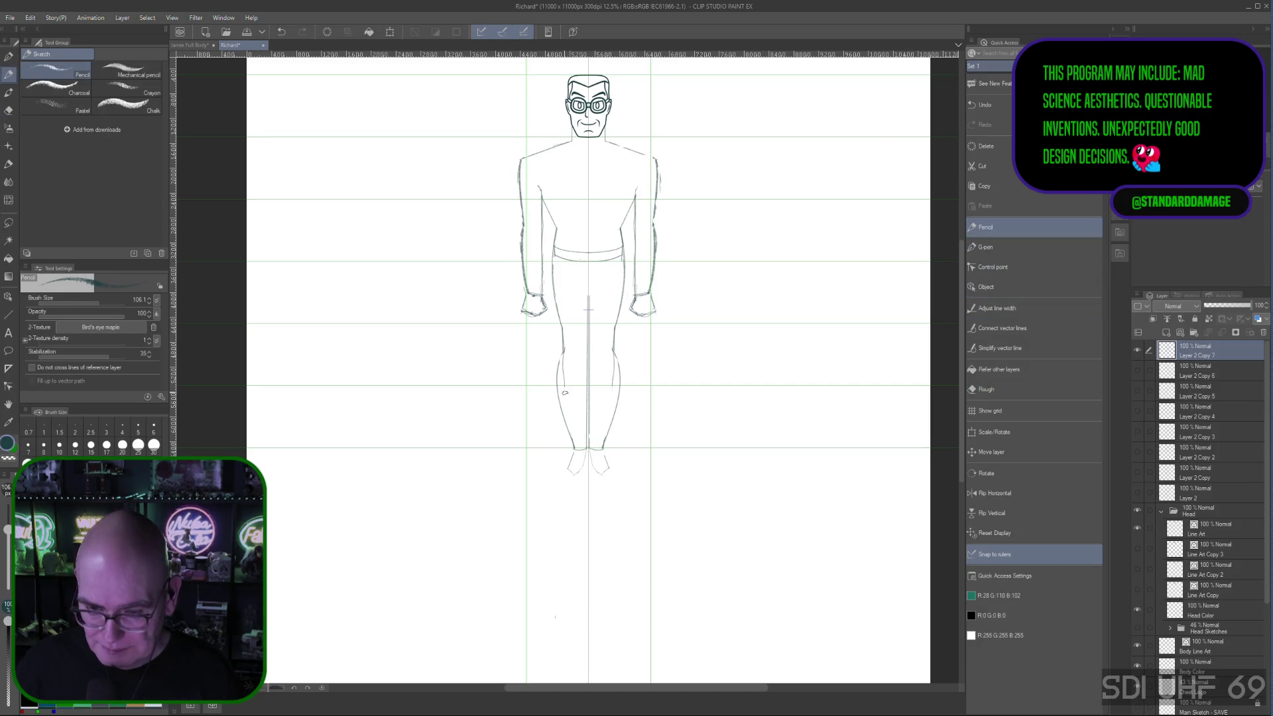
Step: Redraw the calf outlines, then turn the new left-calf stroke into an outward-bowing Curve and commit it
left_click_drag(563, 360, 578, 453)
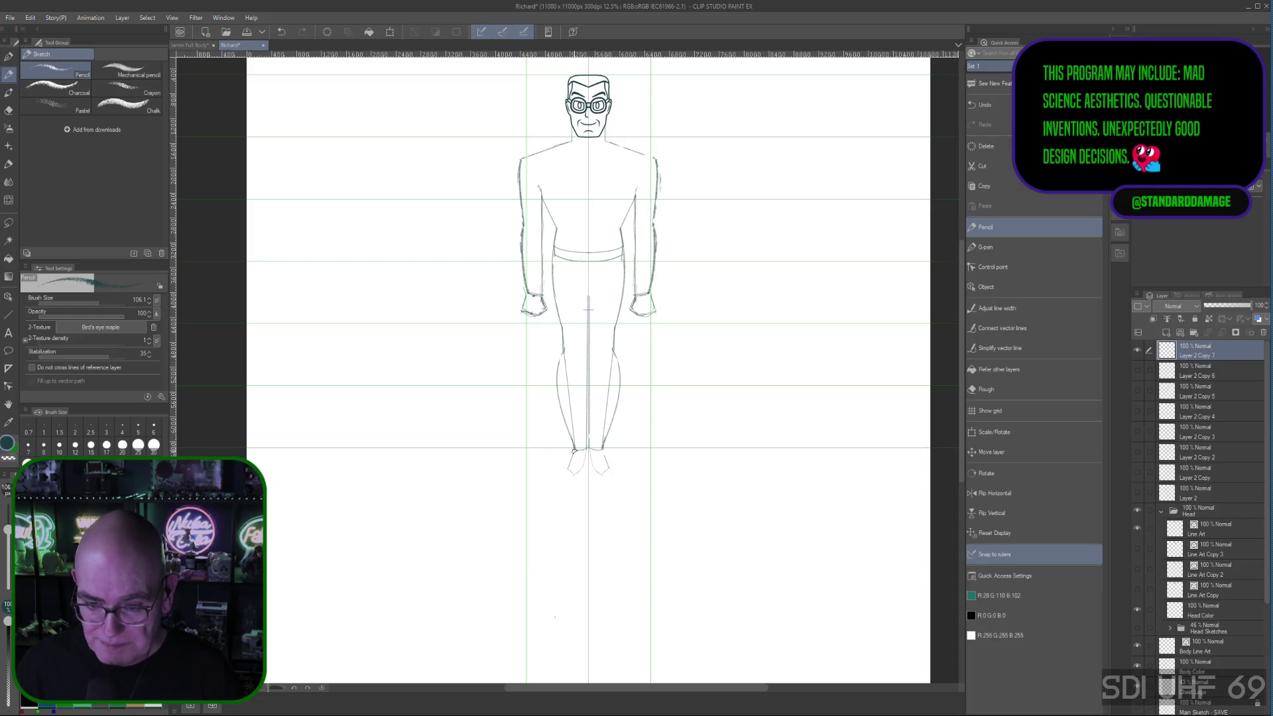
left_click_drag(563, 344, 571, 460)
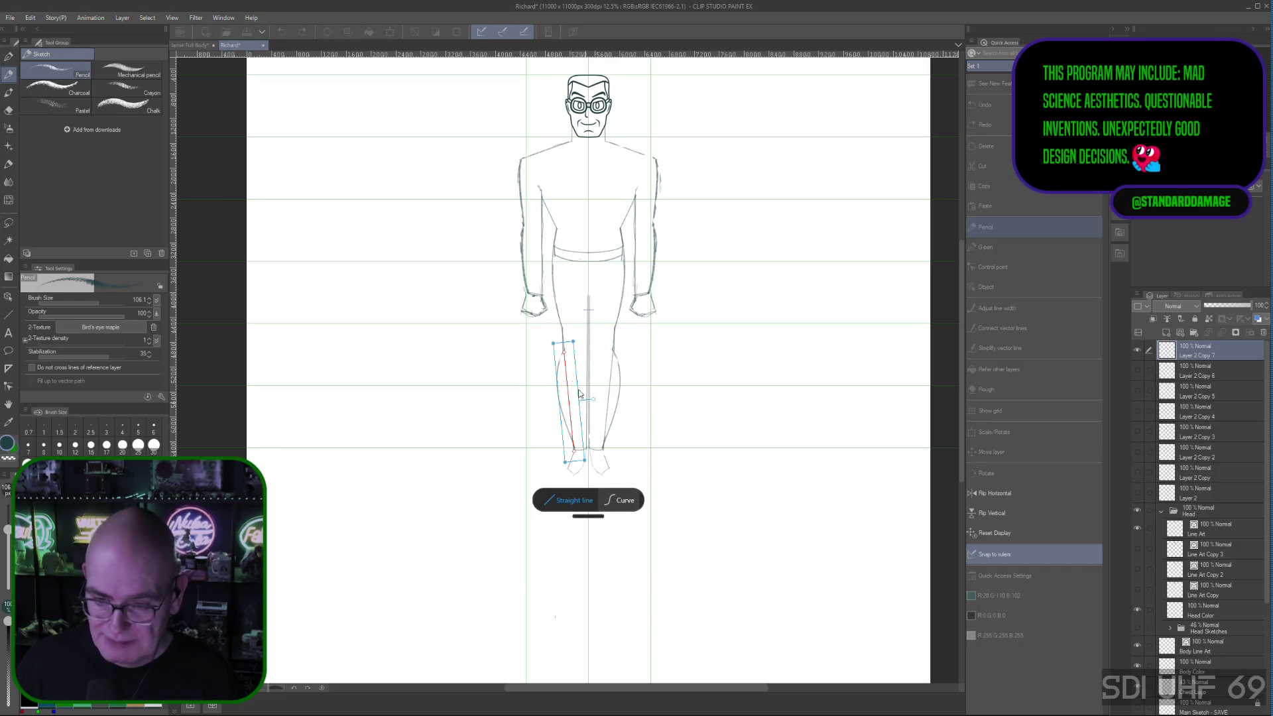
left_click(624, 499)
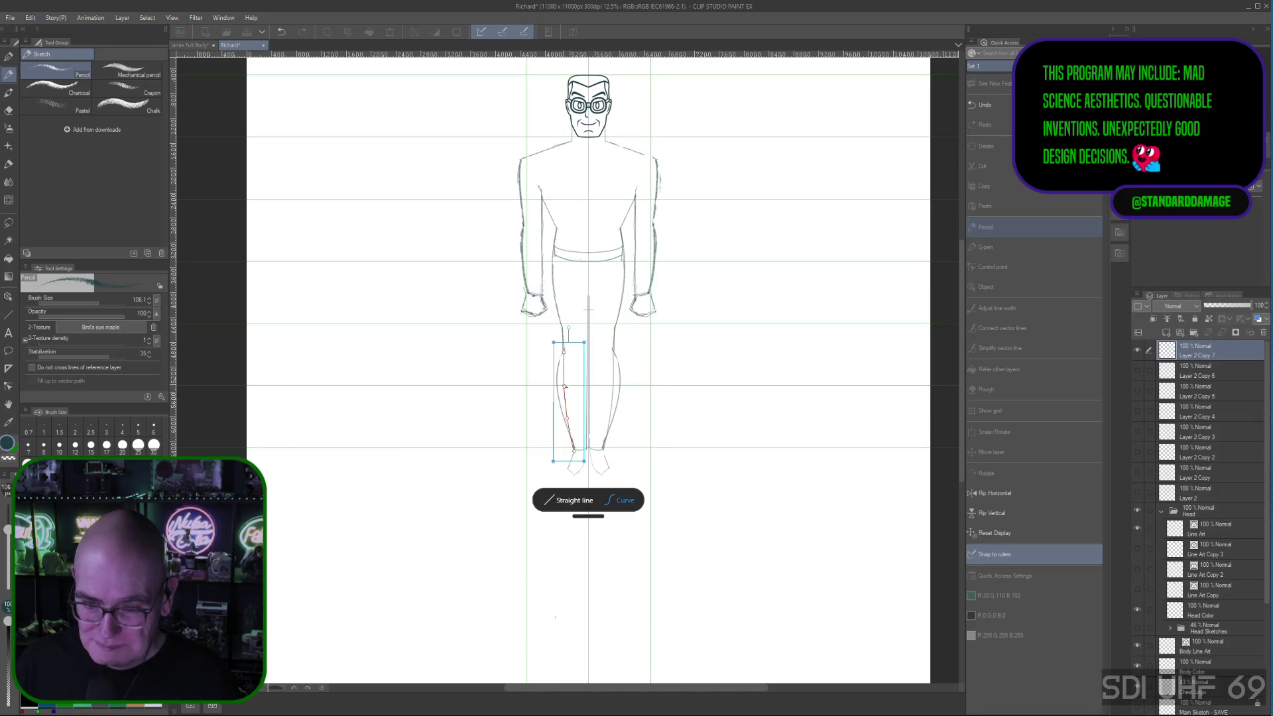
left_click_drag(565, 383, 563, 380)
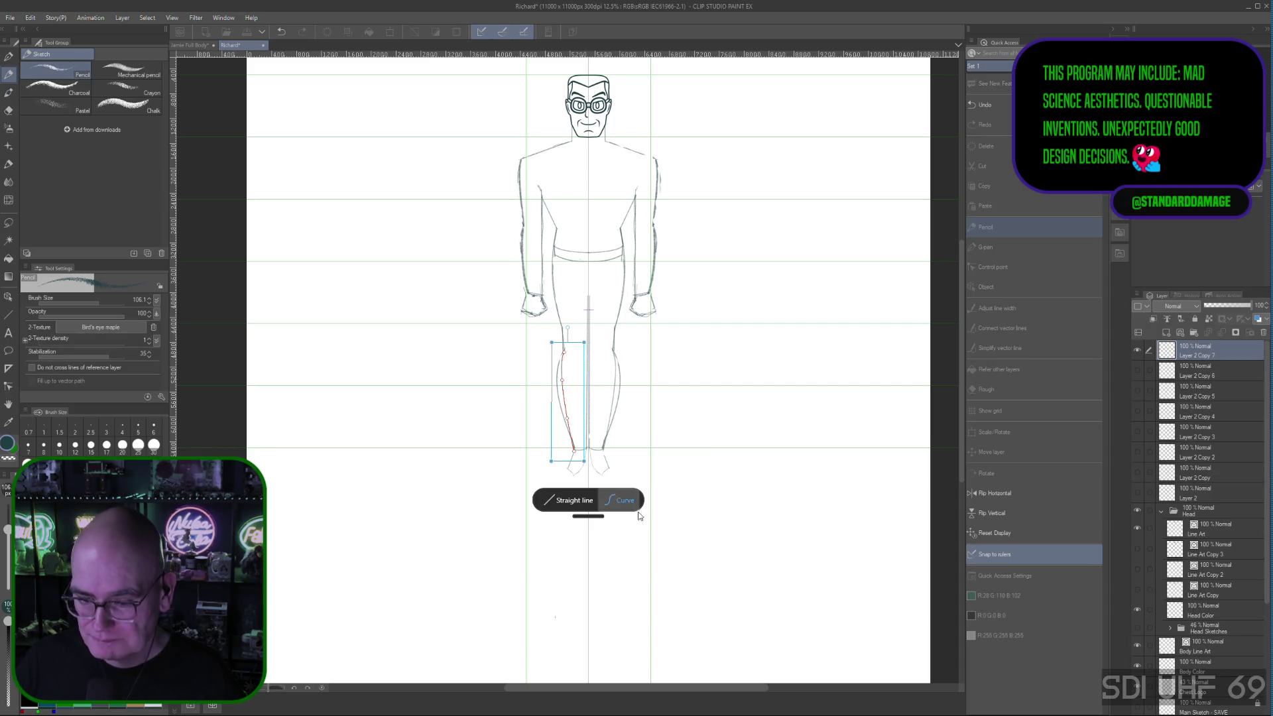
key("Return")
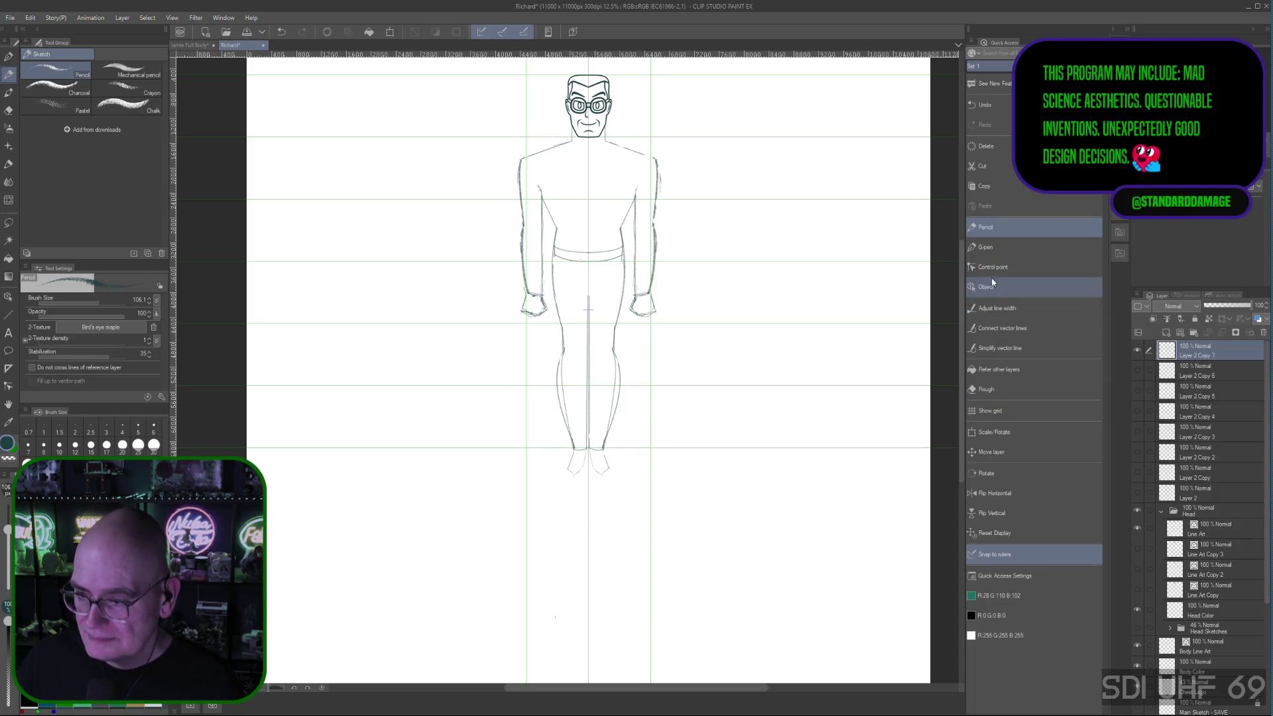
Step: Switch to the Rough eraser for stray leg lines, then bring up the Jamie Full Body lineup document
left_click(989, 390)
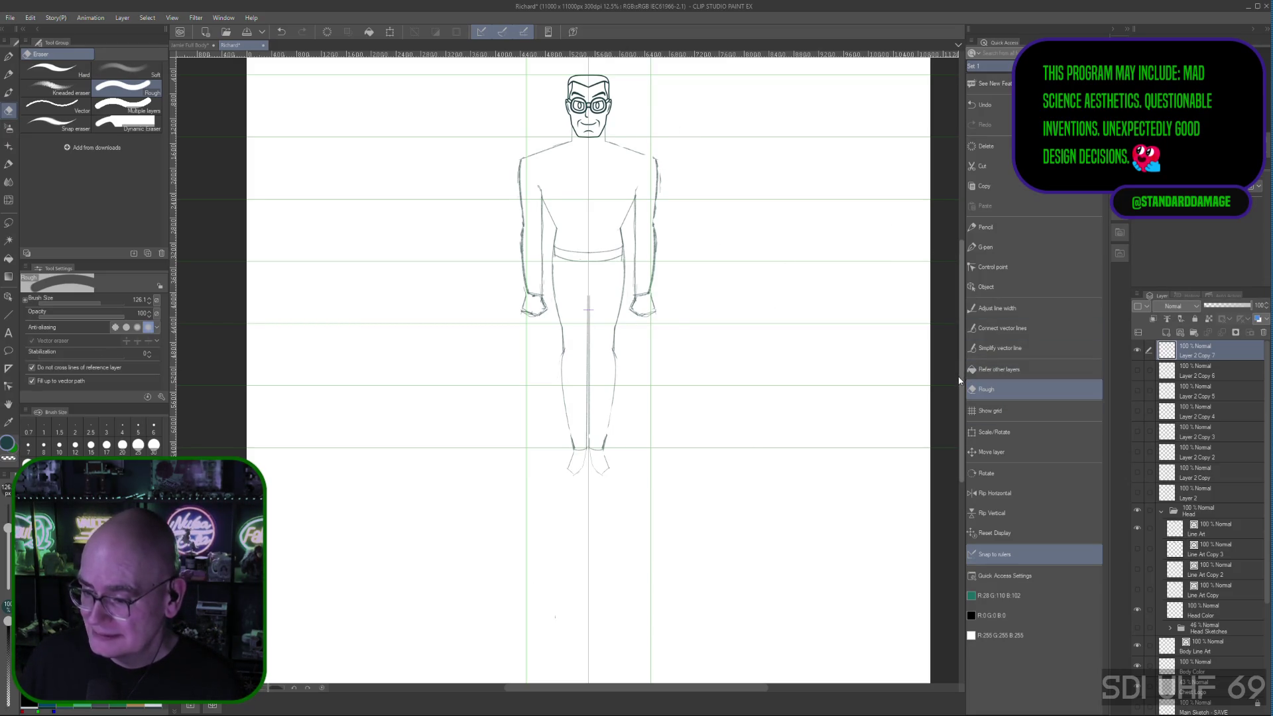
scroll(563, 200, "up", 2)
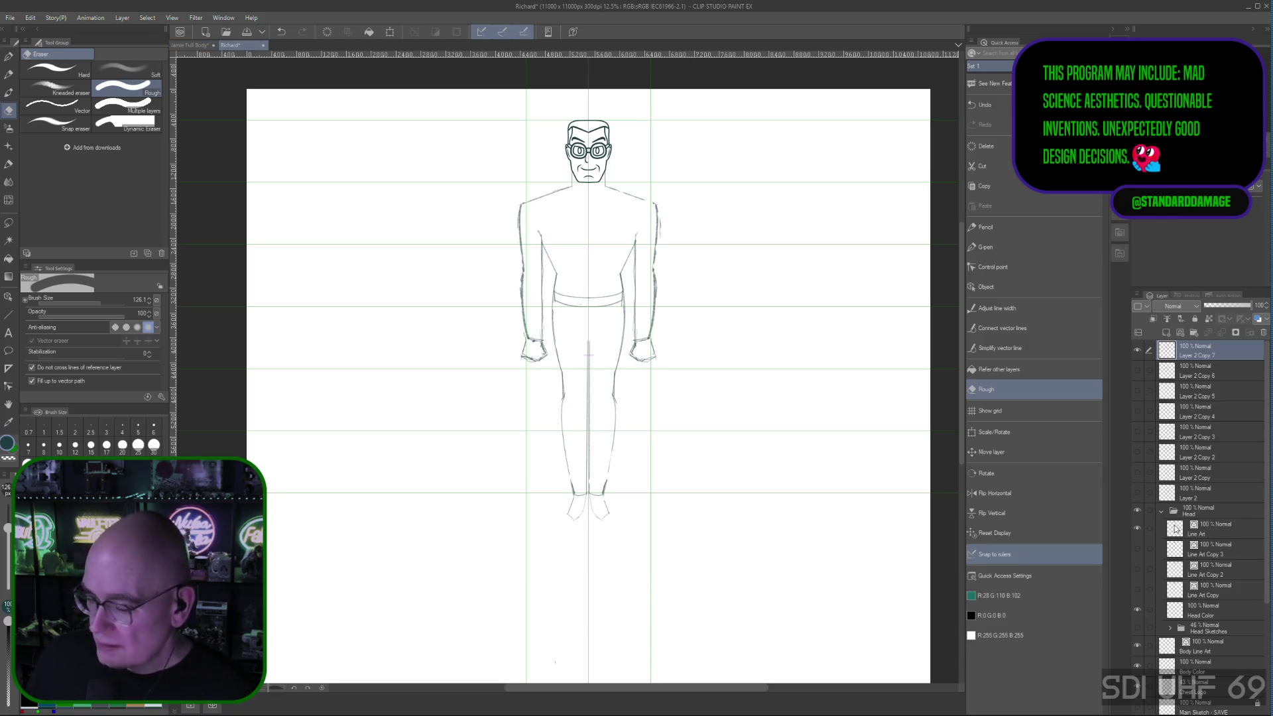
left_click(196, 43)
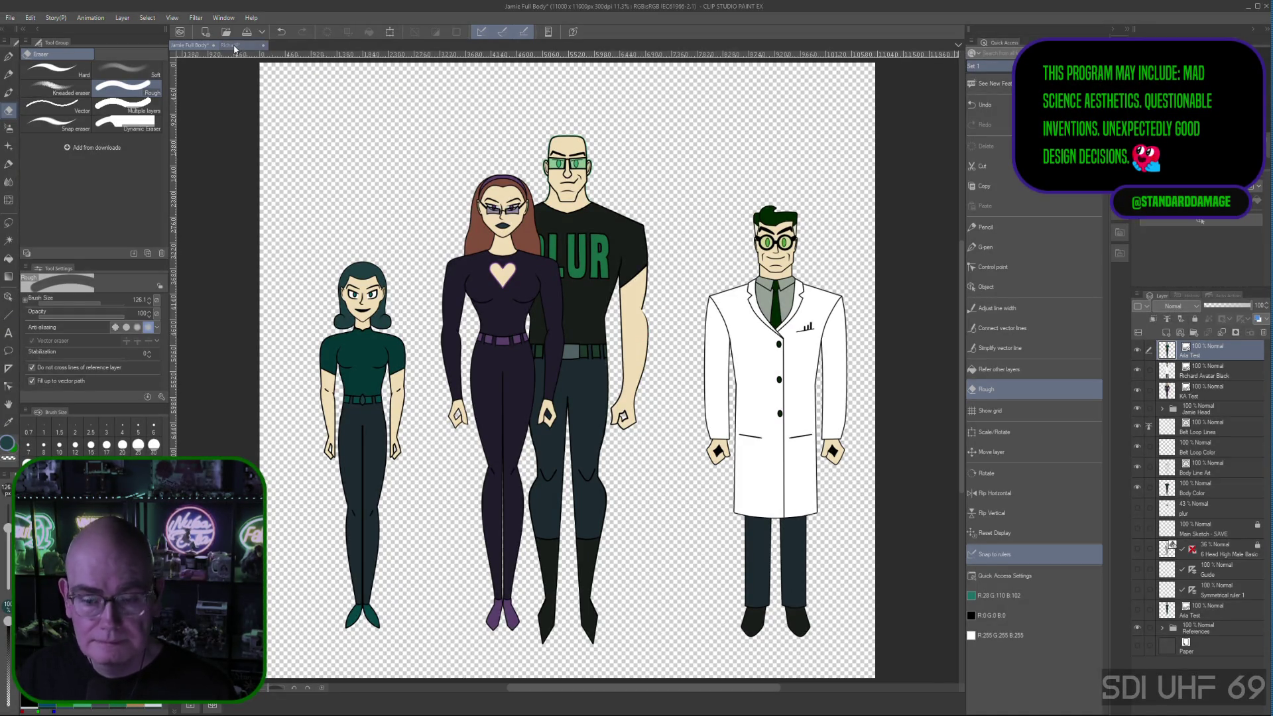
Step: Switch back to the Richard sketch document
left_click(236, 45)
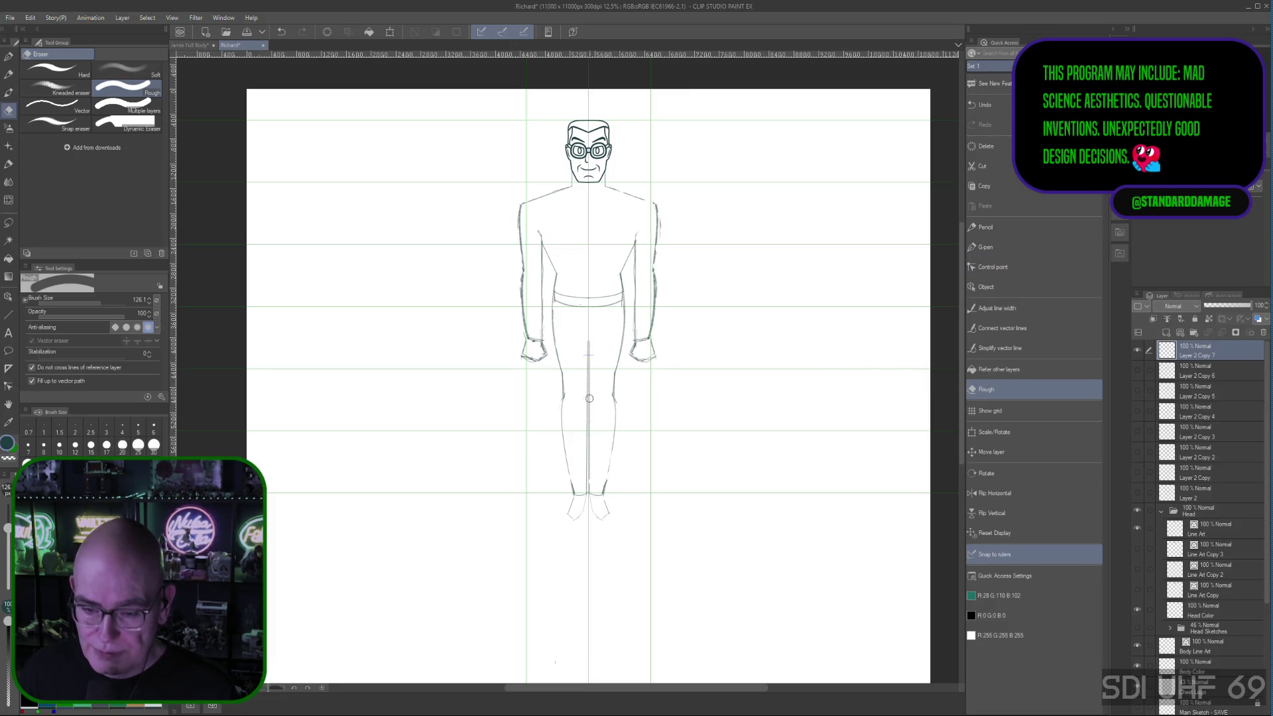
Step: With the Pencil, draw and redraw a curved line down the outer left lower leg
left_click(1013, 225)
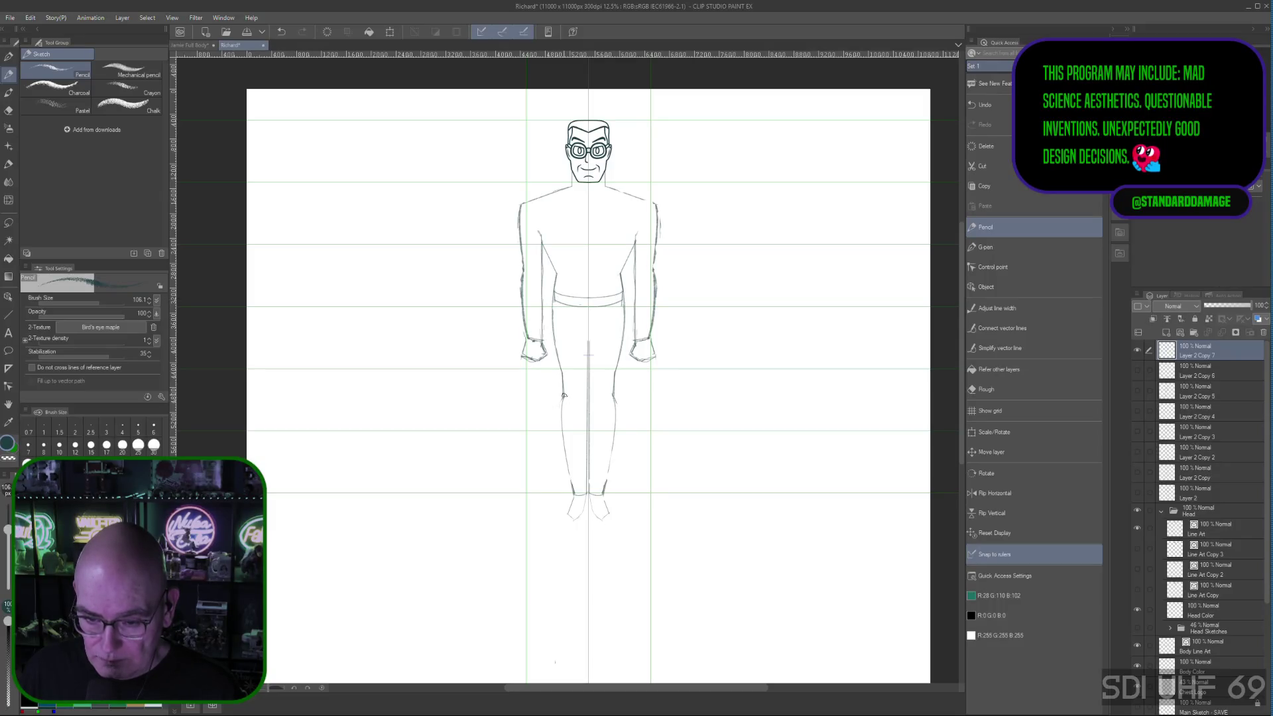
left_click_drag(564, 397, 561, 466)
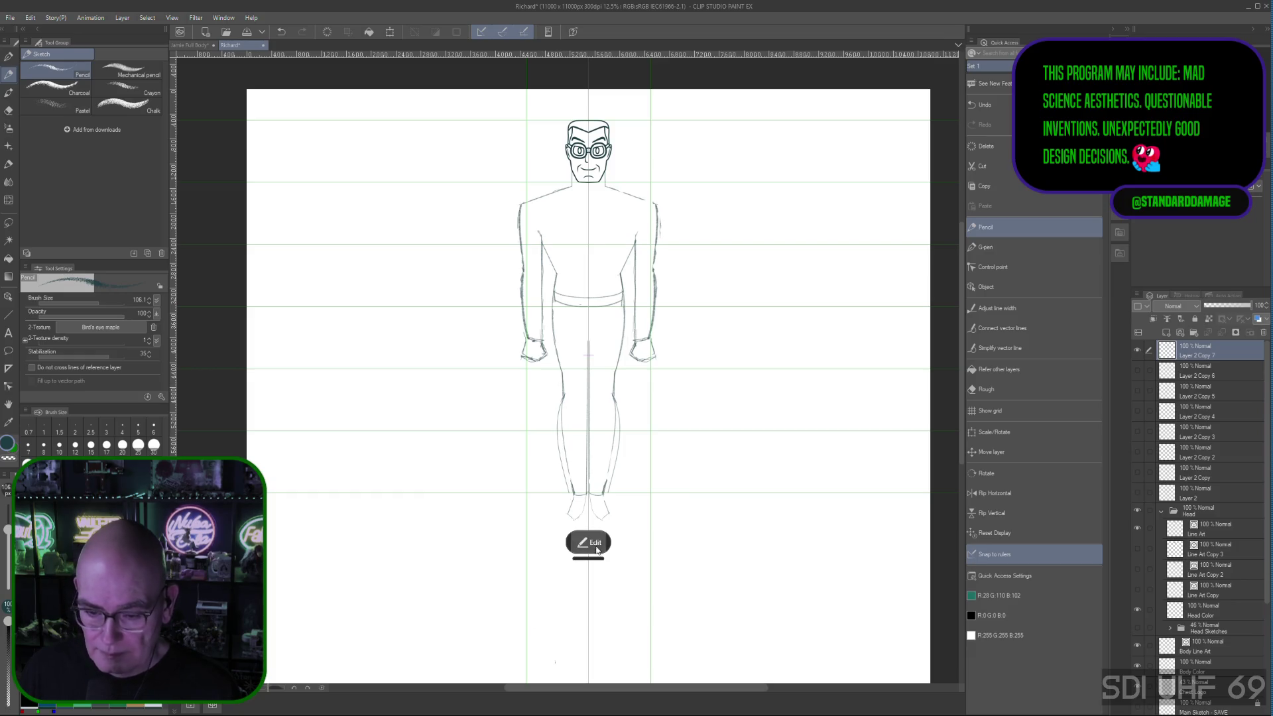
left_click_drag(563, 385, 564, 498)
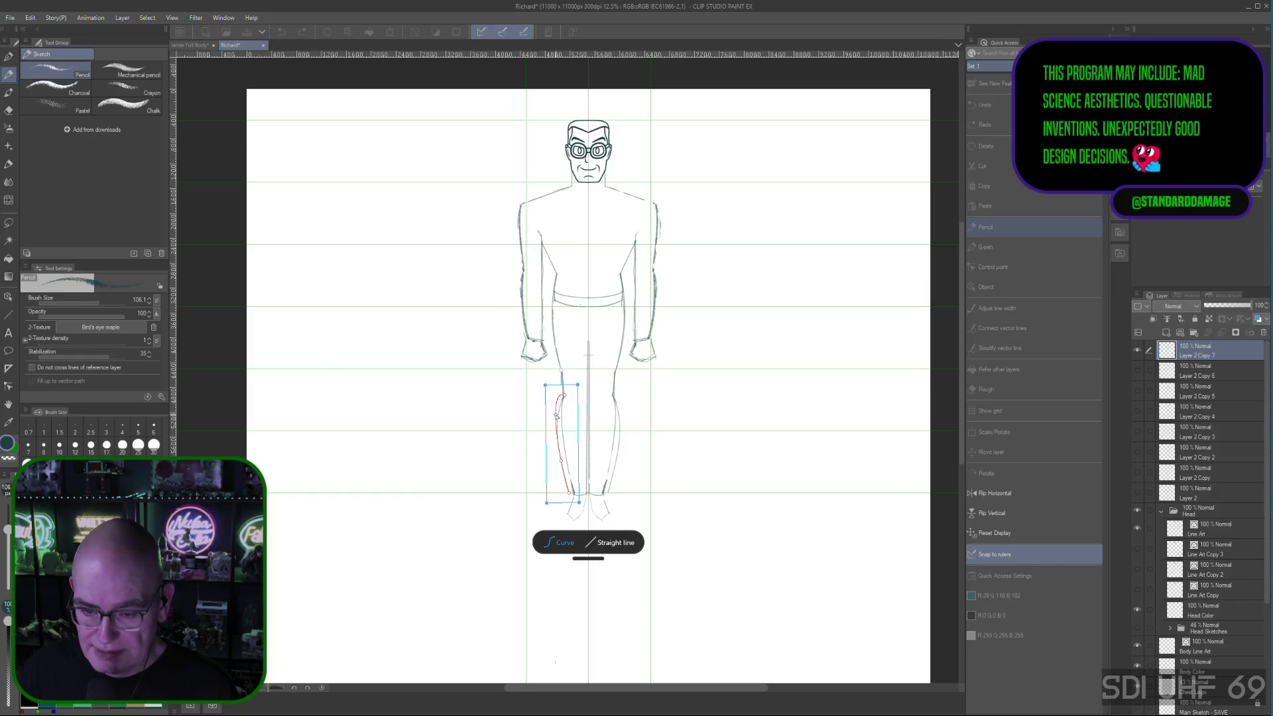
left_click_drag(563, 386, 567, 496)
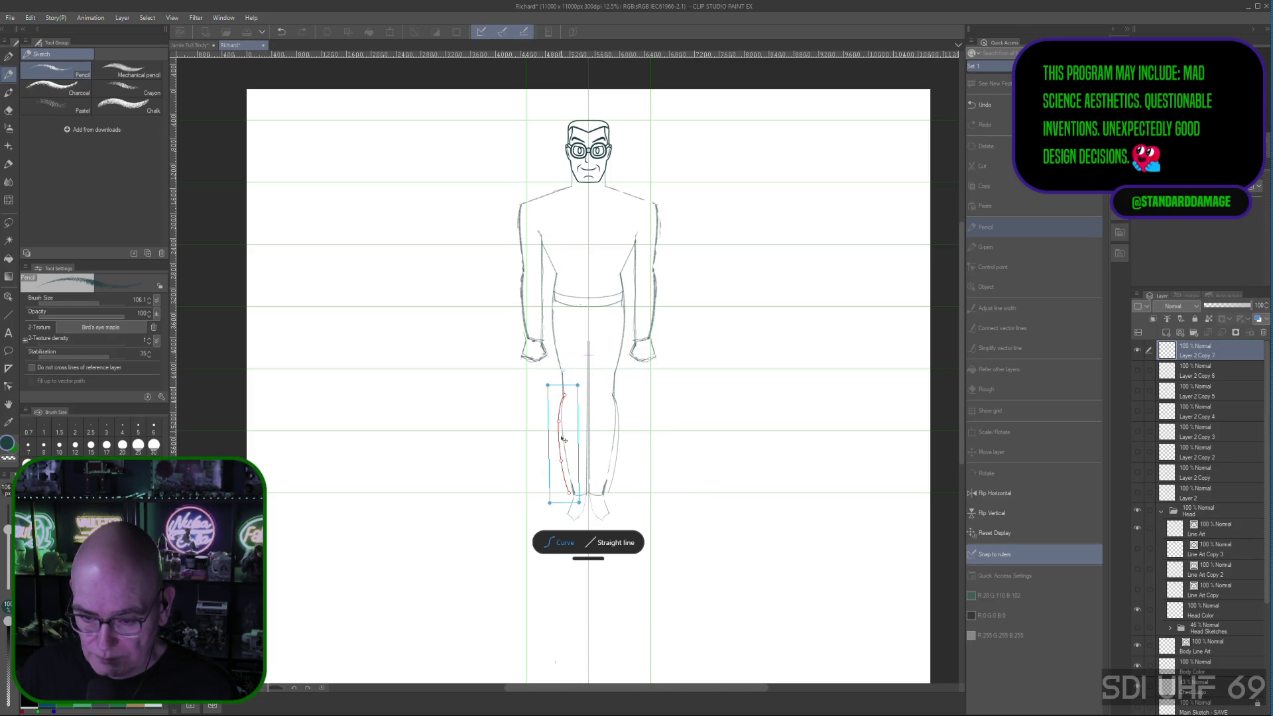
Step: Reshape the upper, middle and lower sections of the leg curve and commit it
left_click_drag(562, 438, 568, 462)
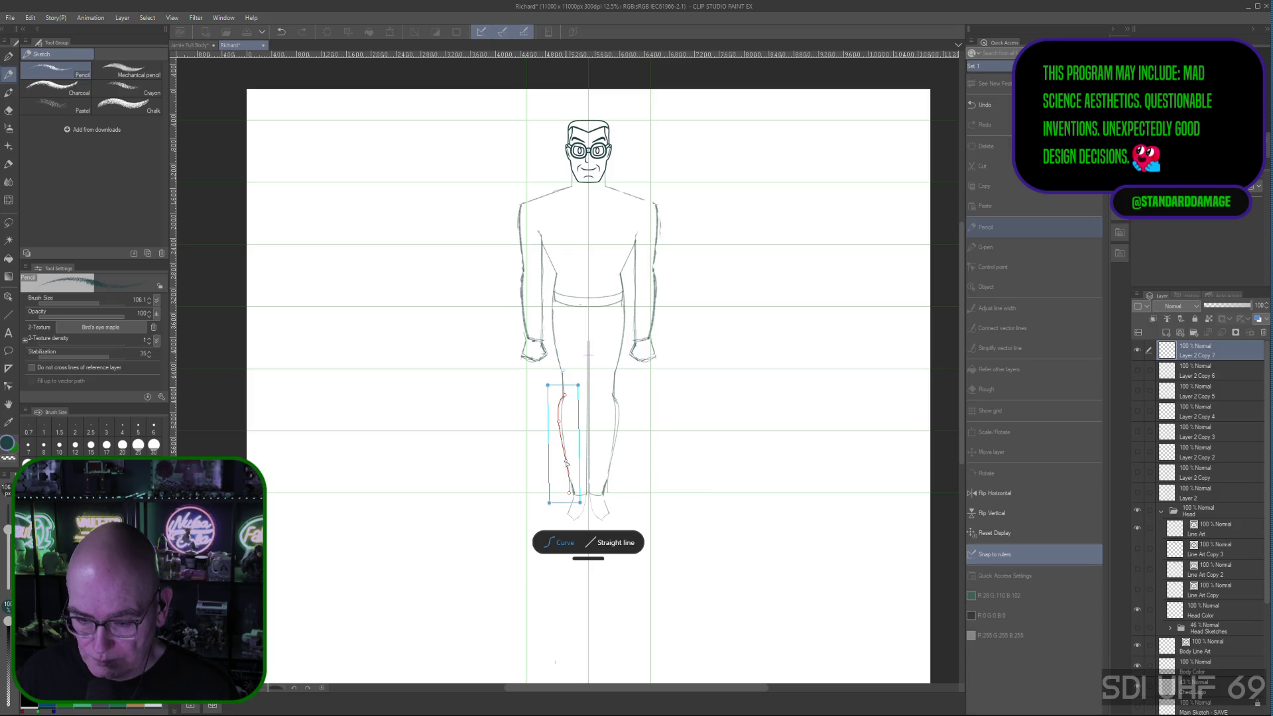
left_click_drag(564, 402, 561, 413)
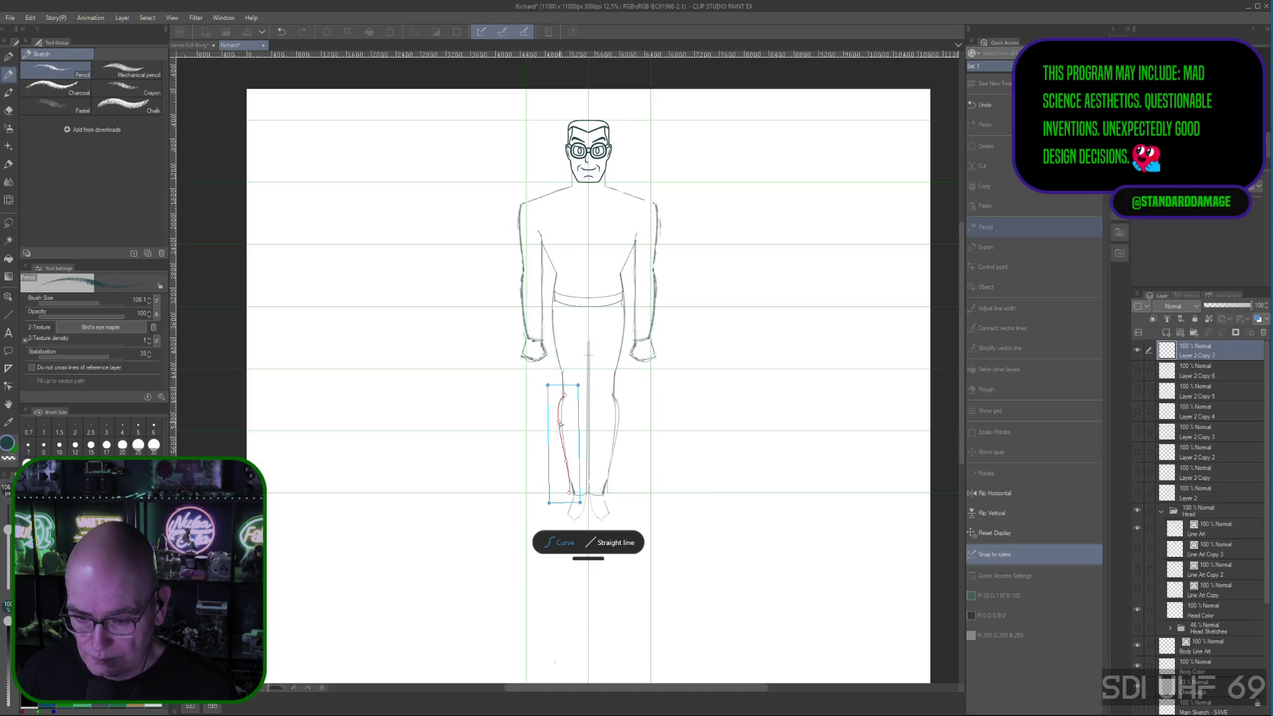
left_click_drag(565, 469, 577, 497)
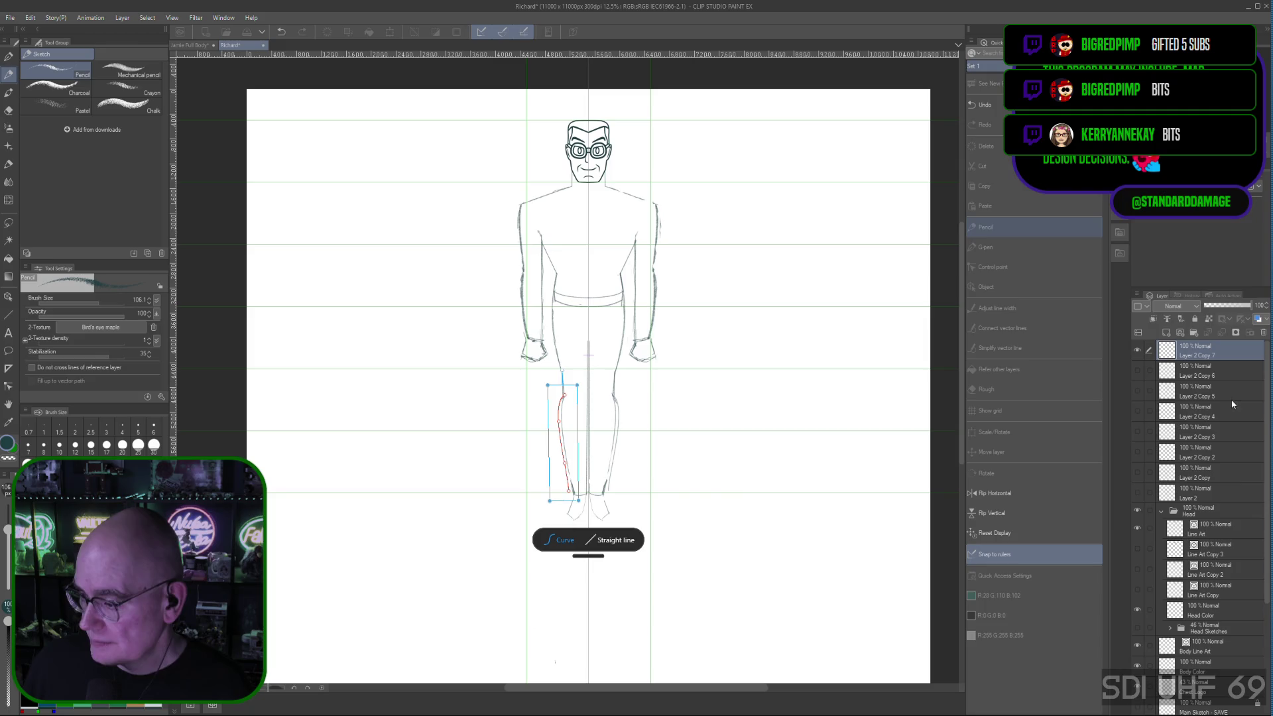
key("Return")
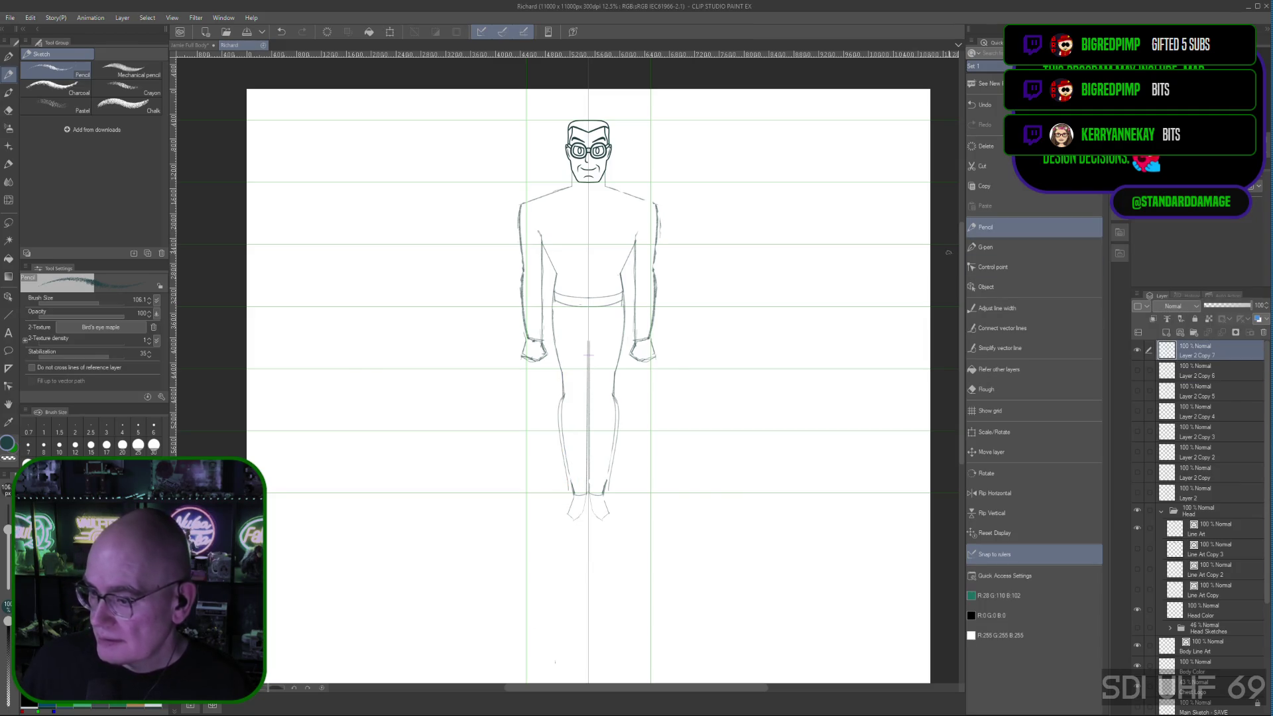
Step: Rub out the vertical centre line between the legs with the Rough eraser, then return to the Pencil
left_click(991, 389)
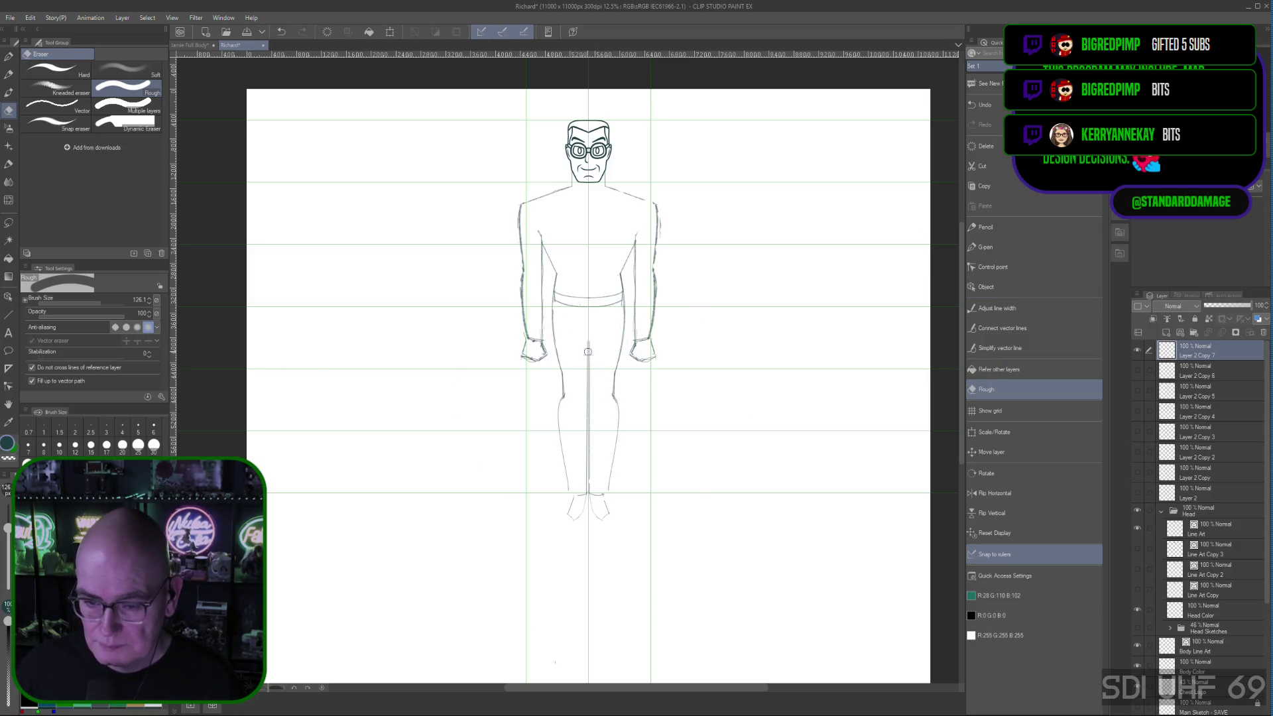
left_click_drag(588, 341, 589, 488)
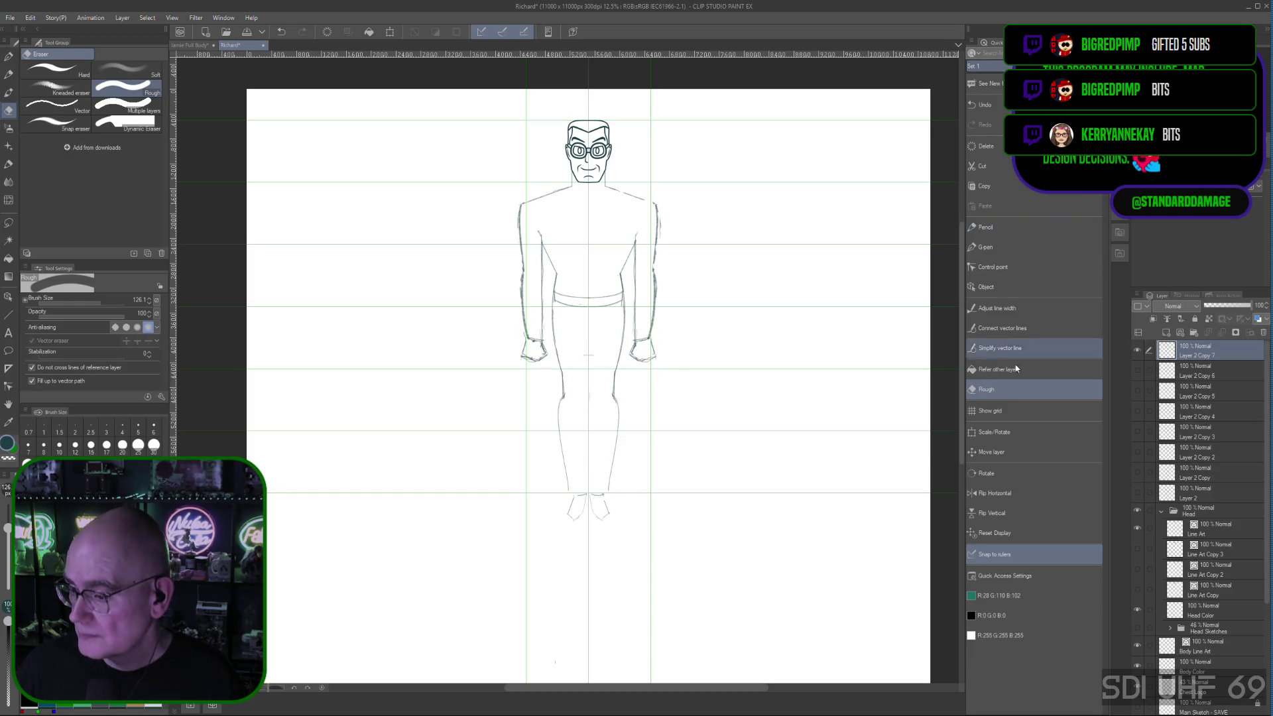
left_click(991, 227)
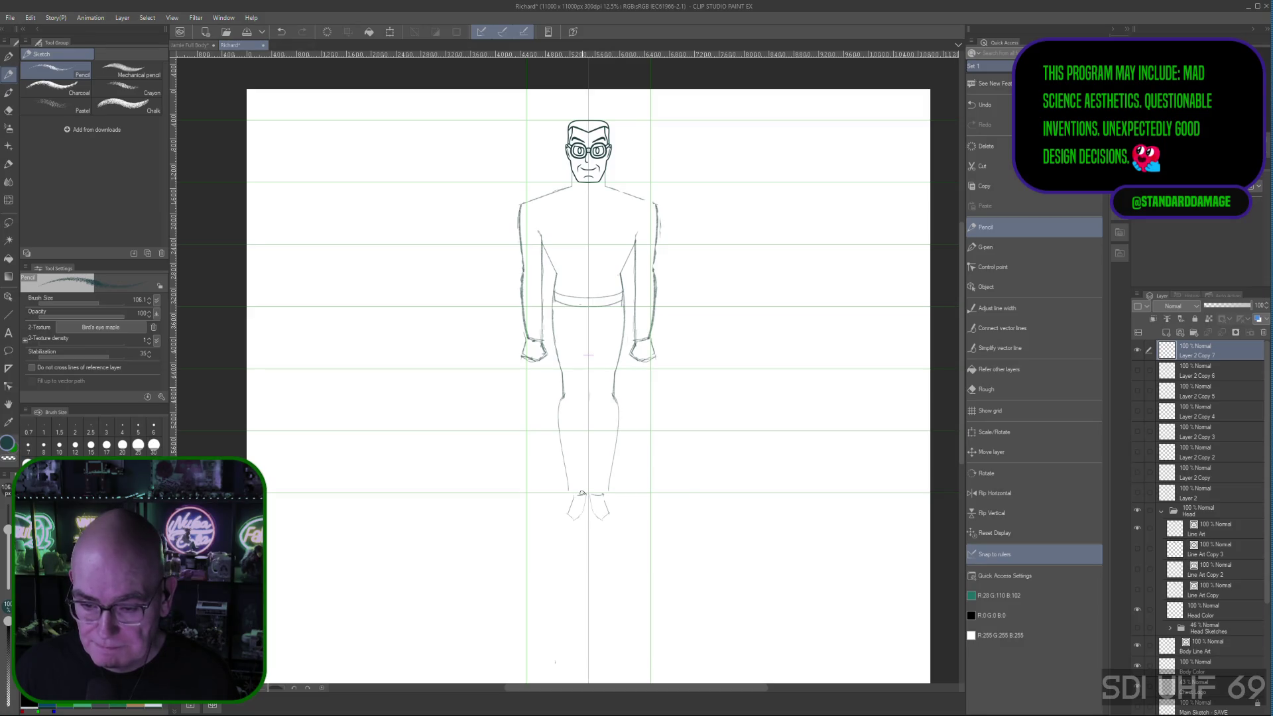
Step: Pencil the inner leg lines from the knees up toward the crotch, undoing the overshooting stroke
left_click_drag(580, 469, 583, 435)
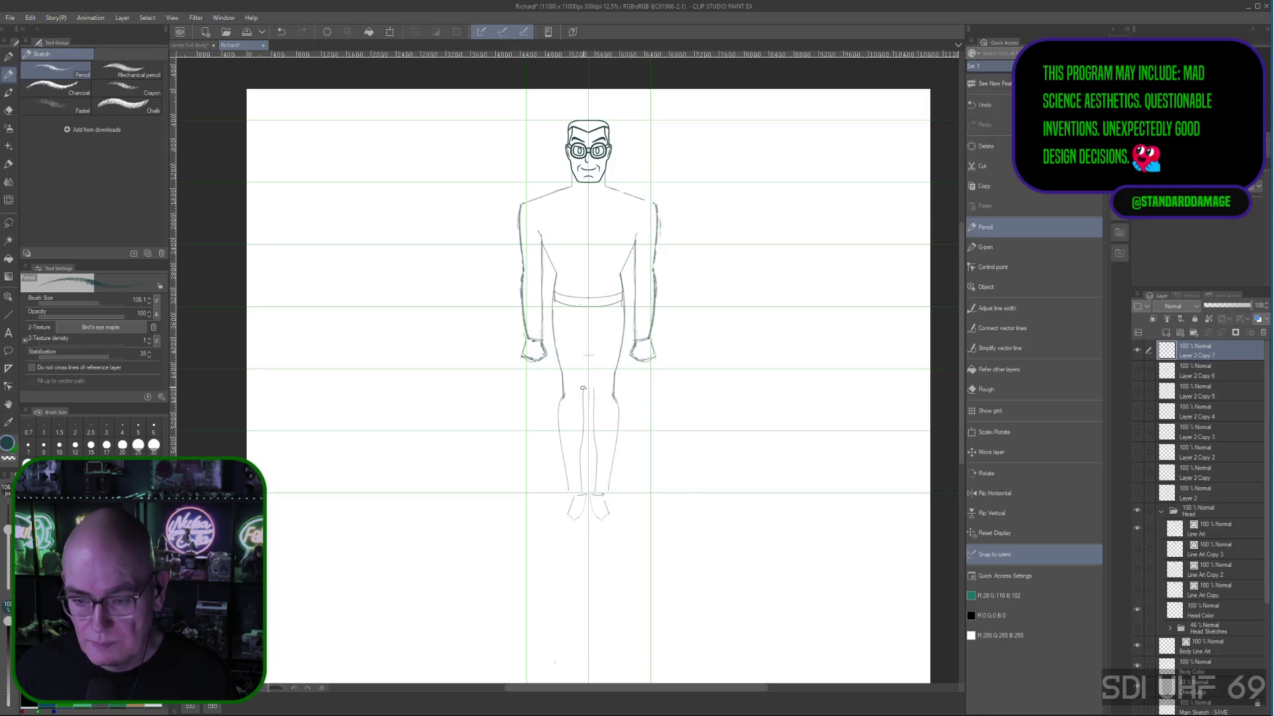
left_click_drag(584, 375, 587, 344)
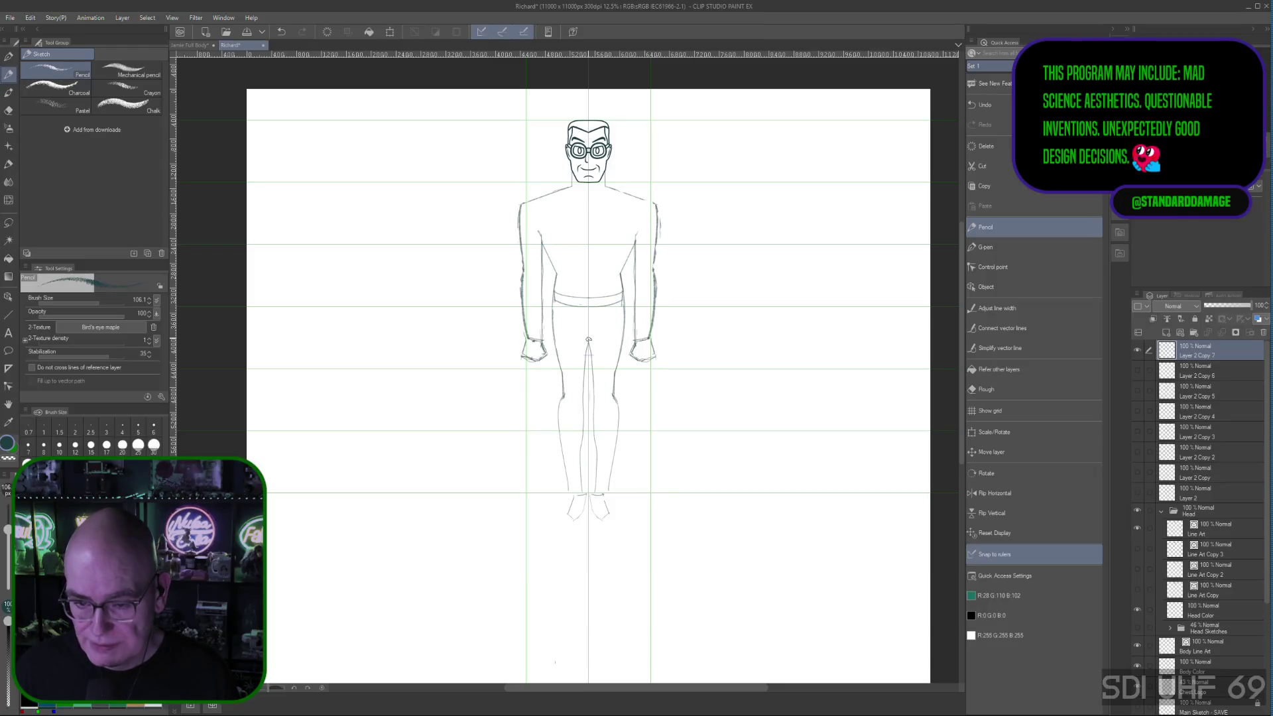
key("ctrl+z")
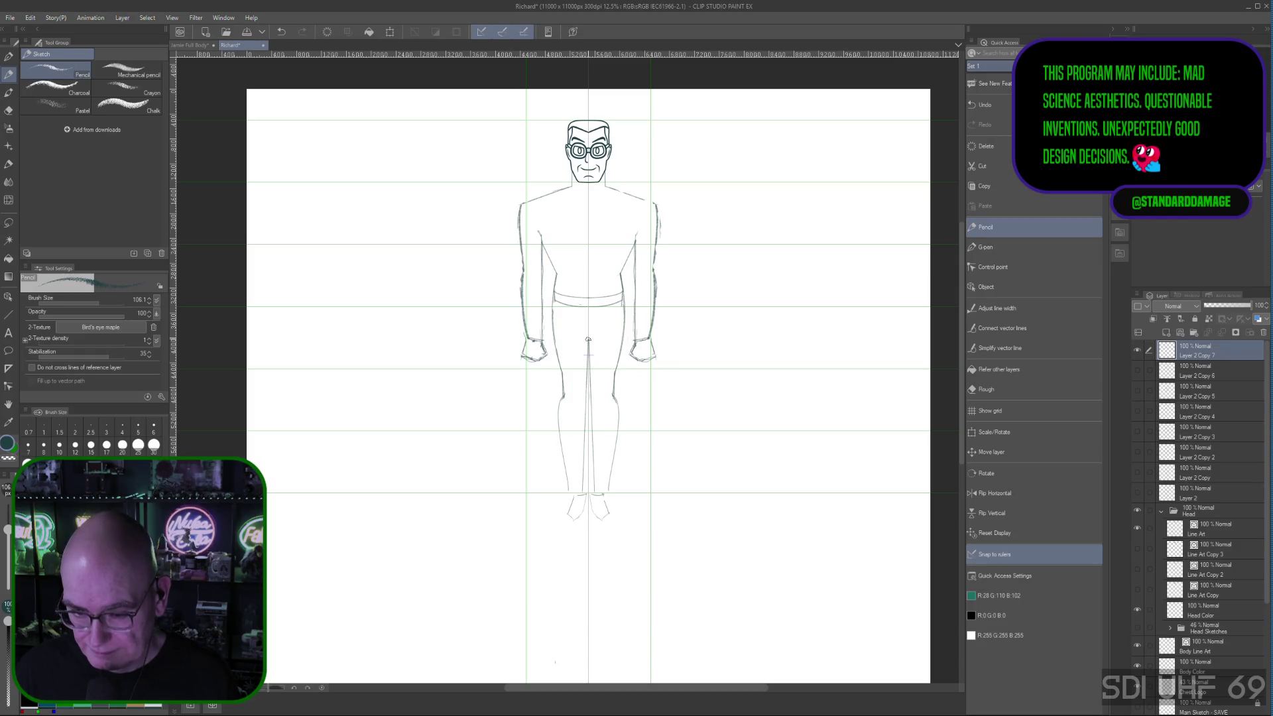
Step: Redraw the inner-leg line as a straight corrected stroke down to the feet, adjust it and commit
left_click_drag(588, 340, 587, 492)
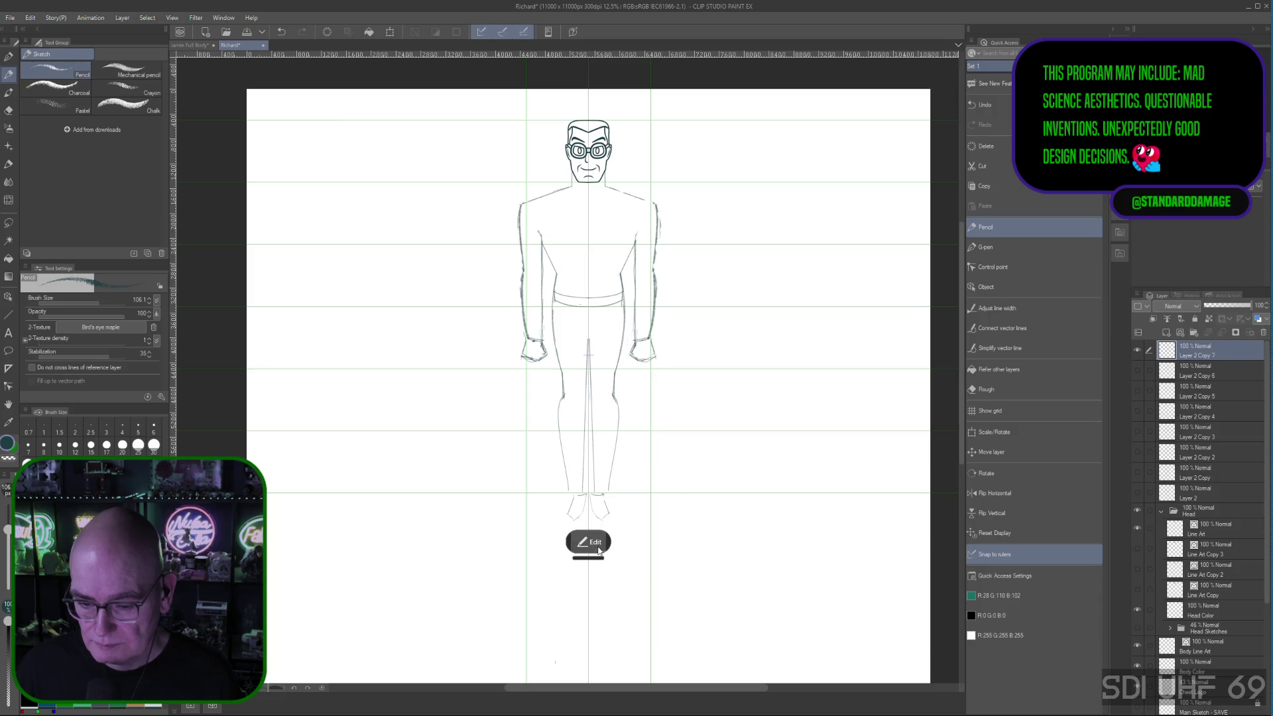
left_click_drag(587, 340, 584, 468)
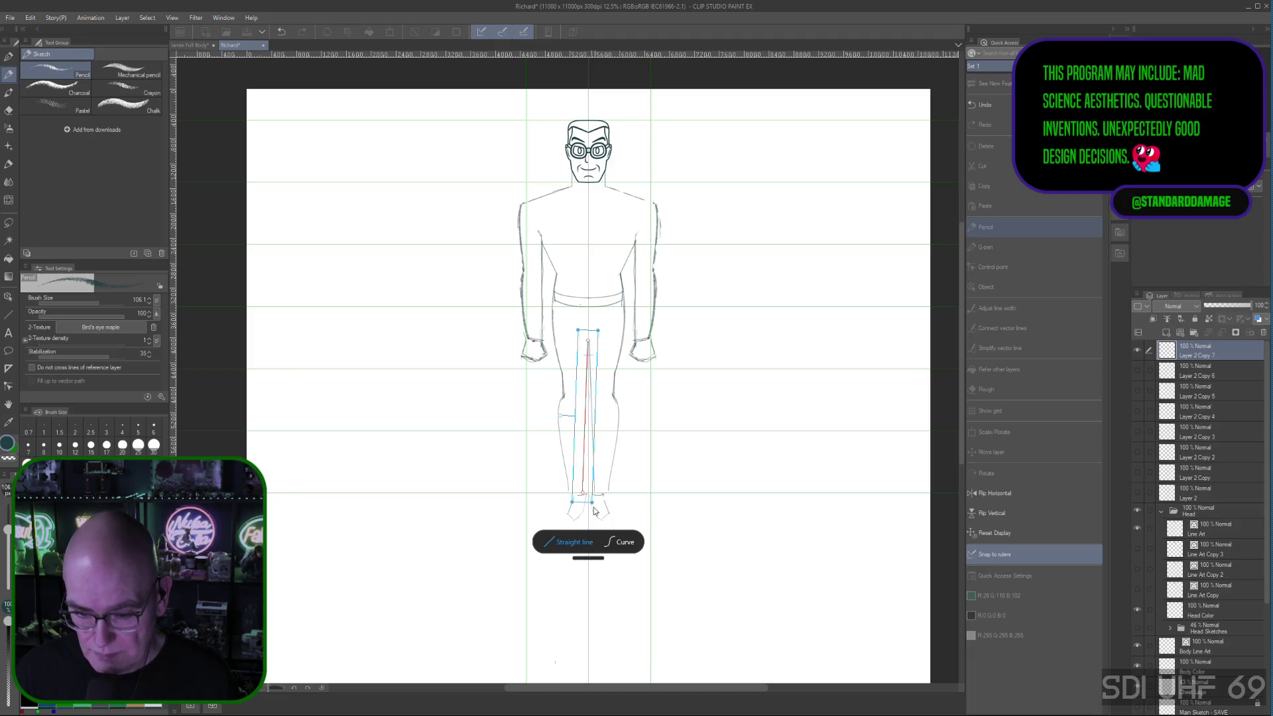
left_click_drag(588, 341, 580, 484)
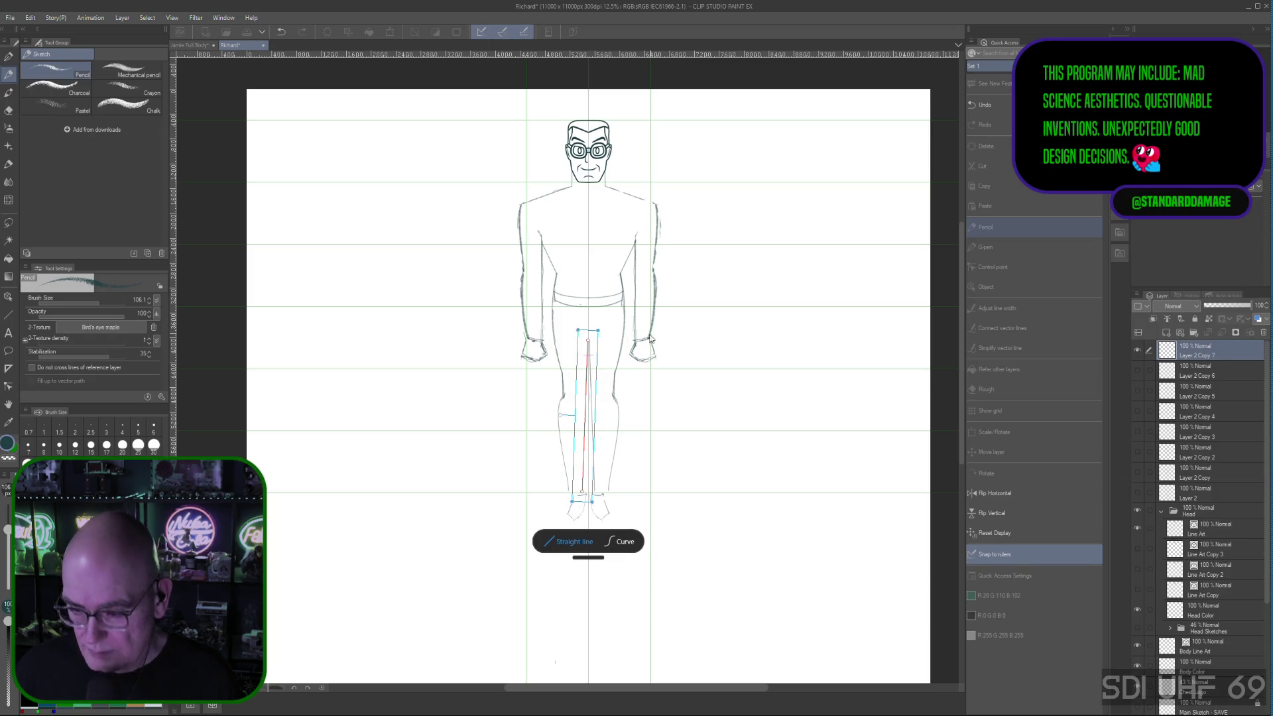
key("Return")
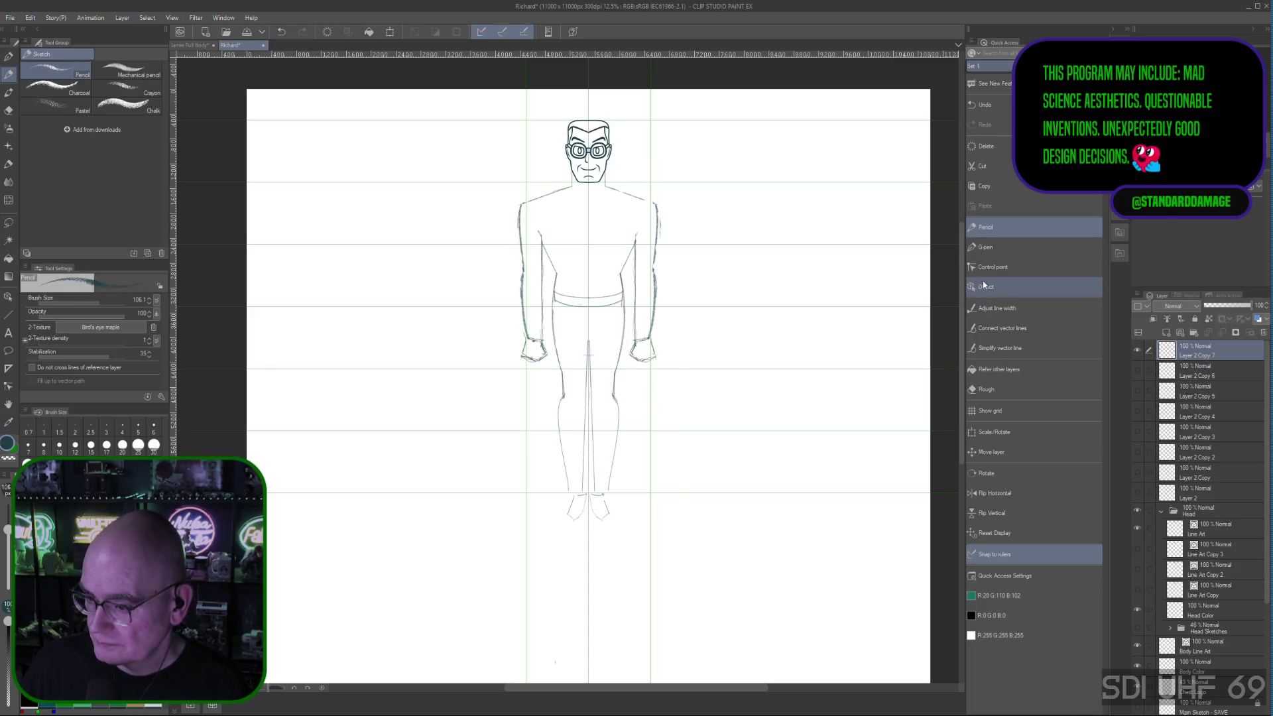
left_click(994, 389)
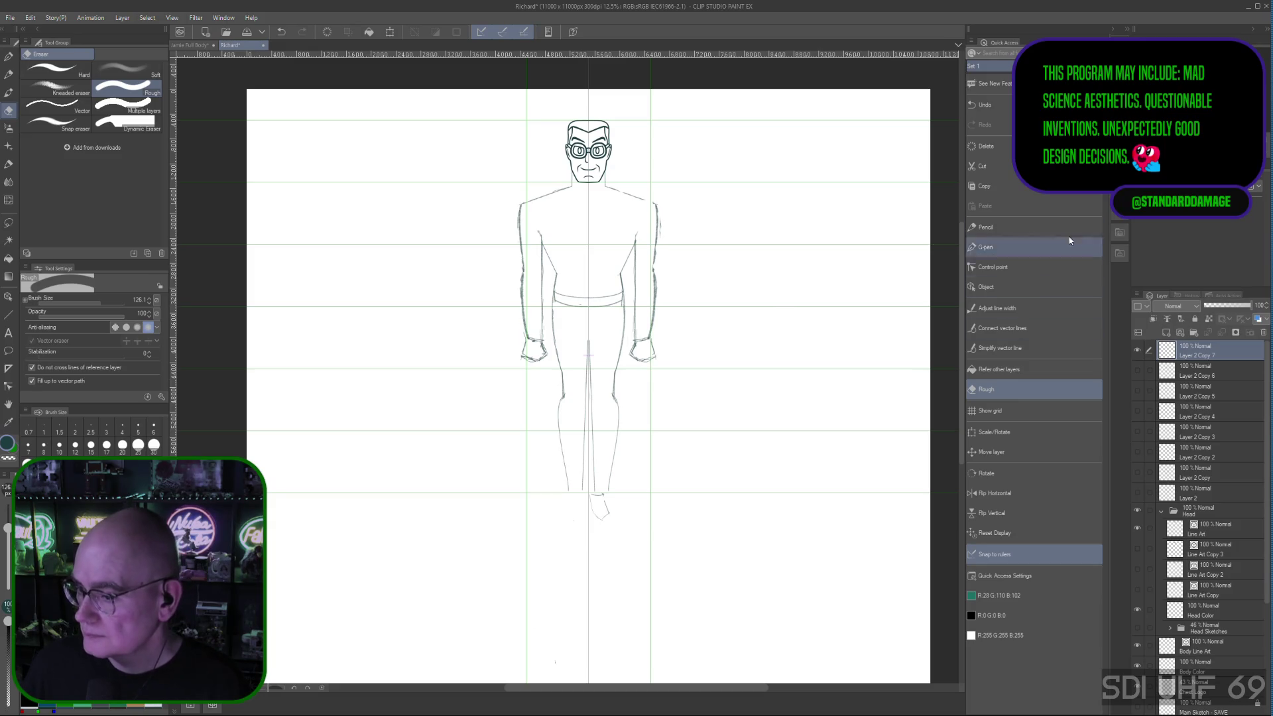
Step: Touch up the foot outlines with short Pencil marks, including a line along the left foot's bottom
left_click(996, 228)
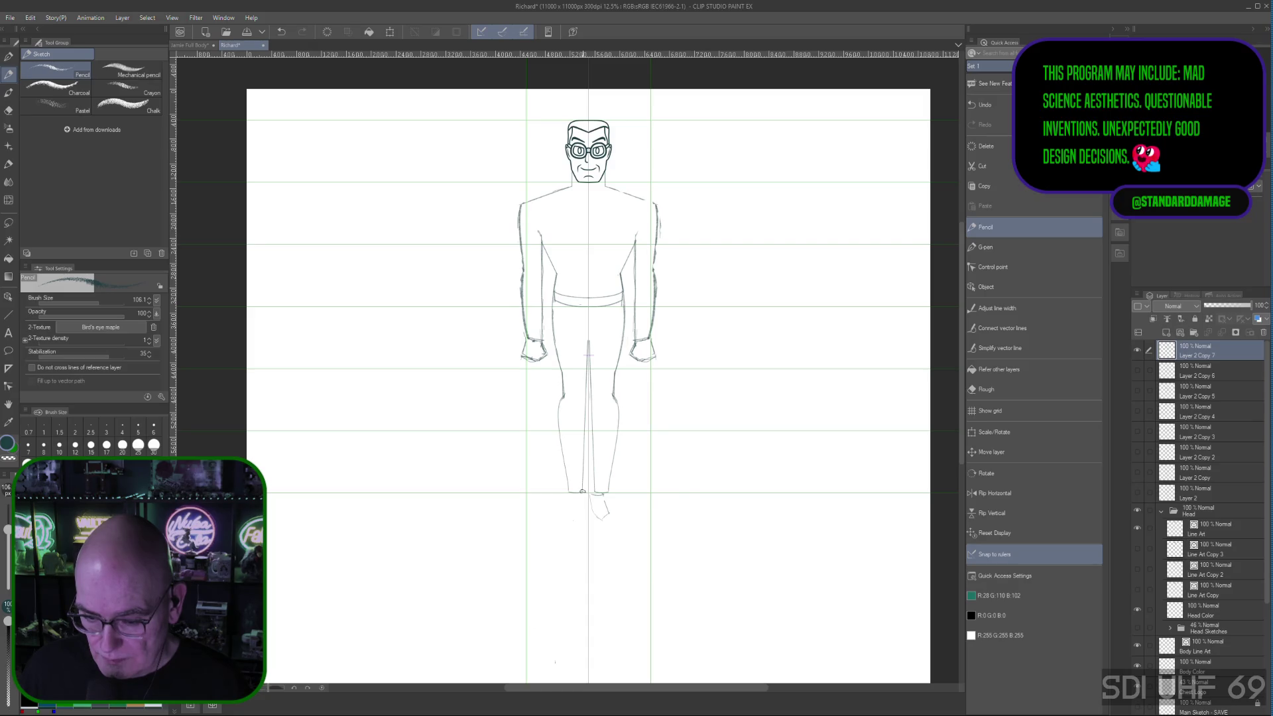
left_click(569, 510)
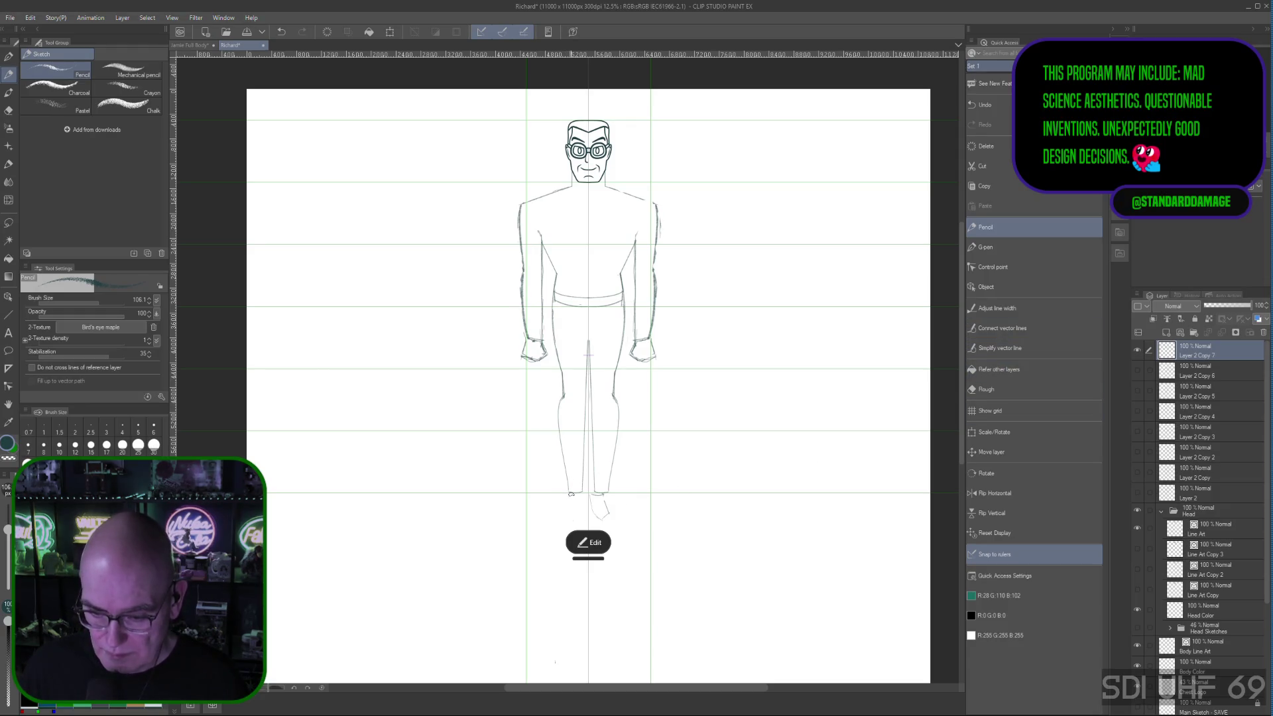
left_click(569, 492)
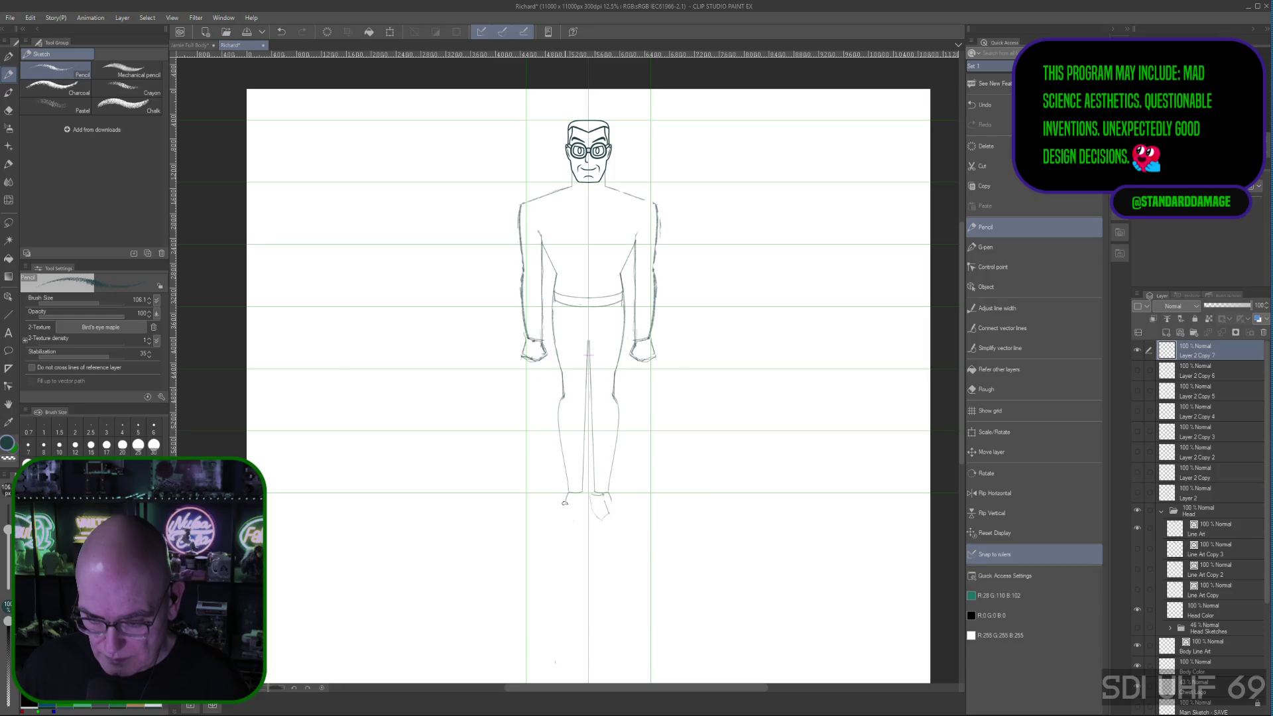
left_click(560, 517)
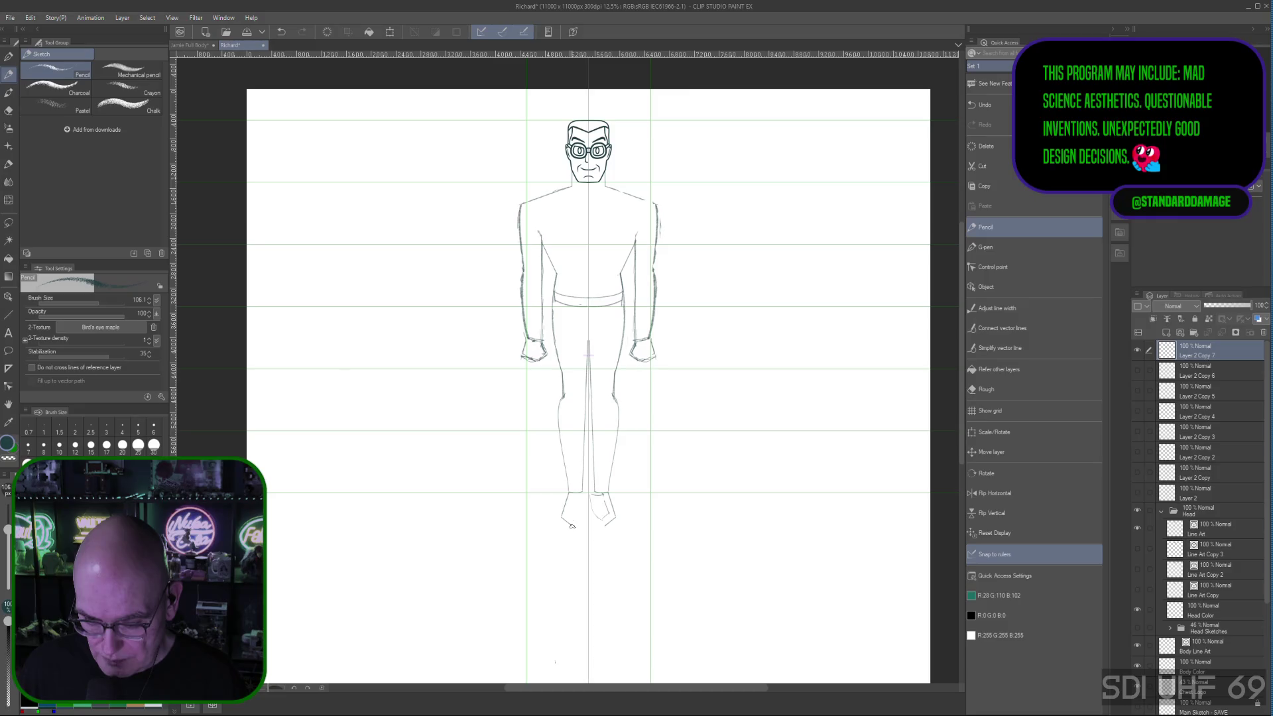
left_click_drag(570, 525, 584, 525)
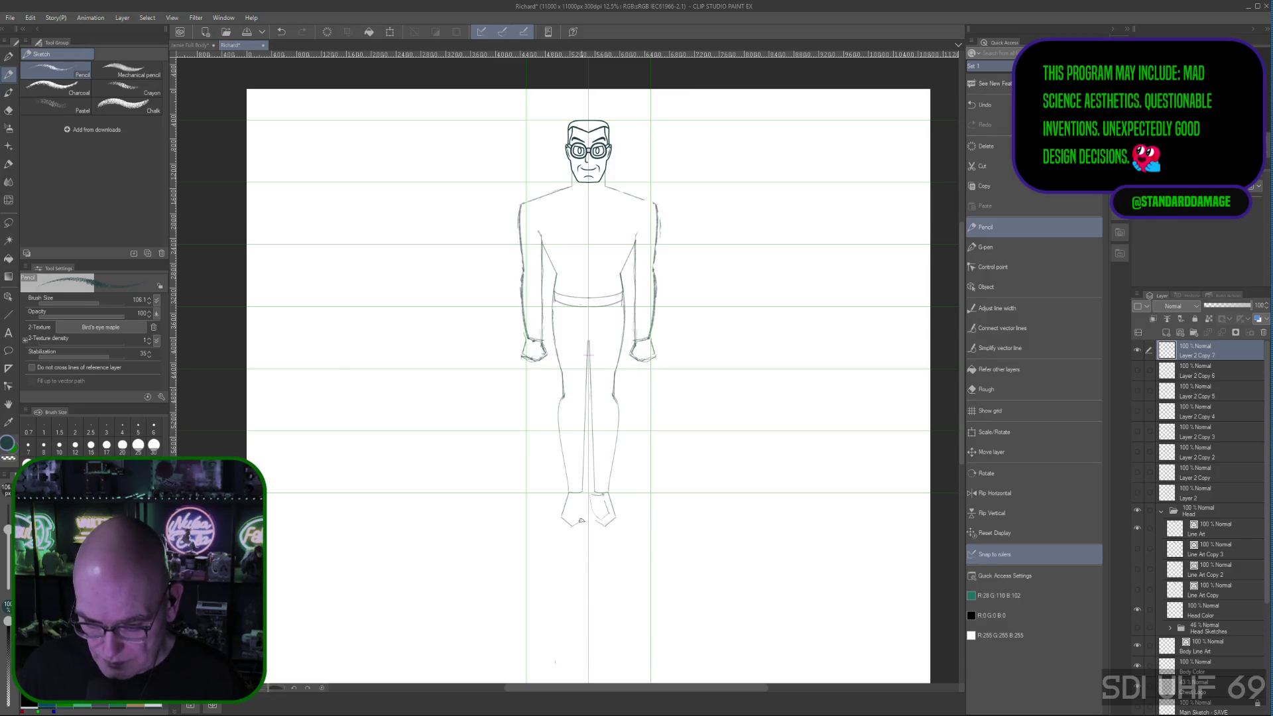
left_click(581, 521)
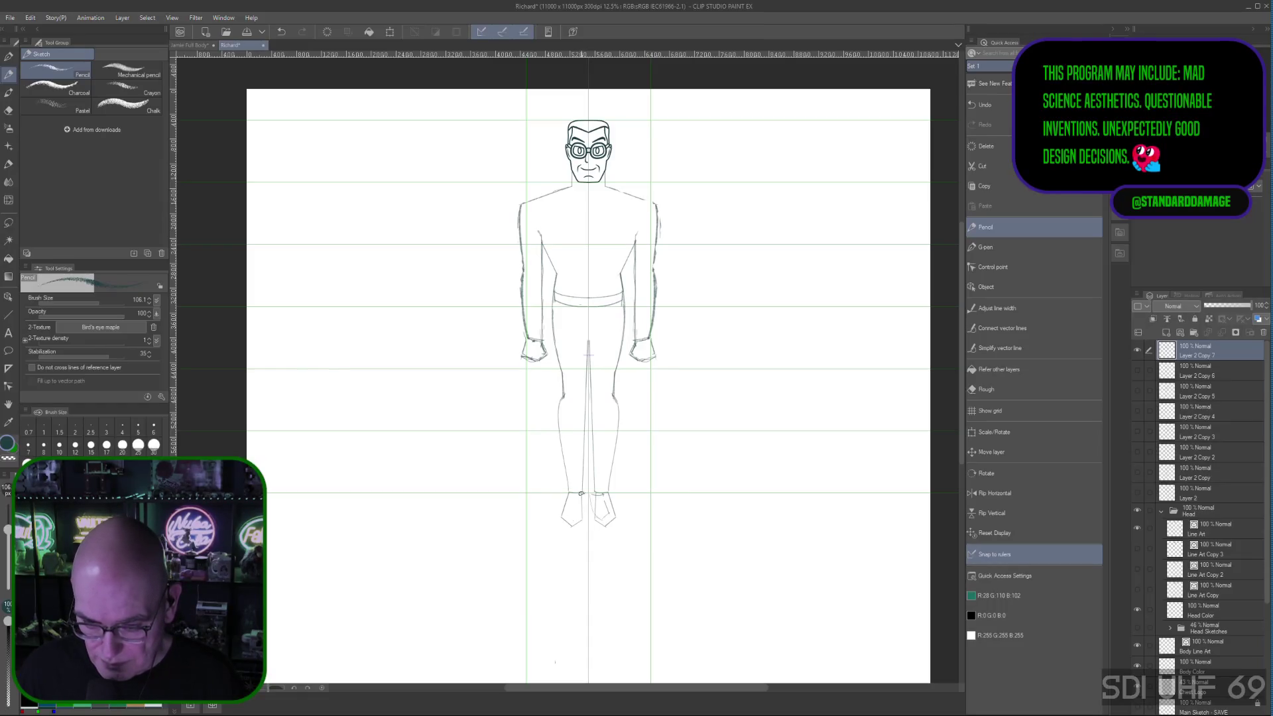
left_click(581, 492)
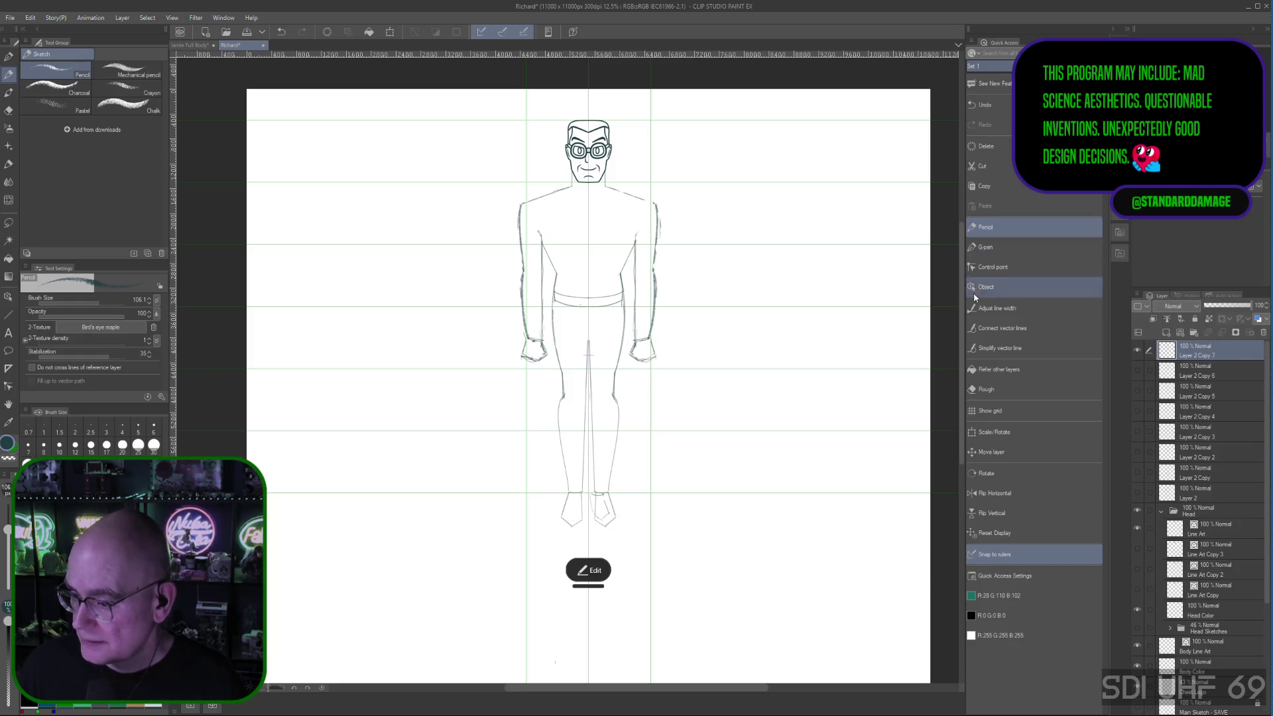
left_click(985, 389)
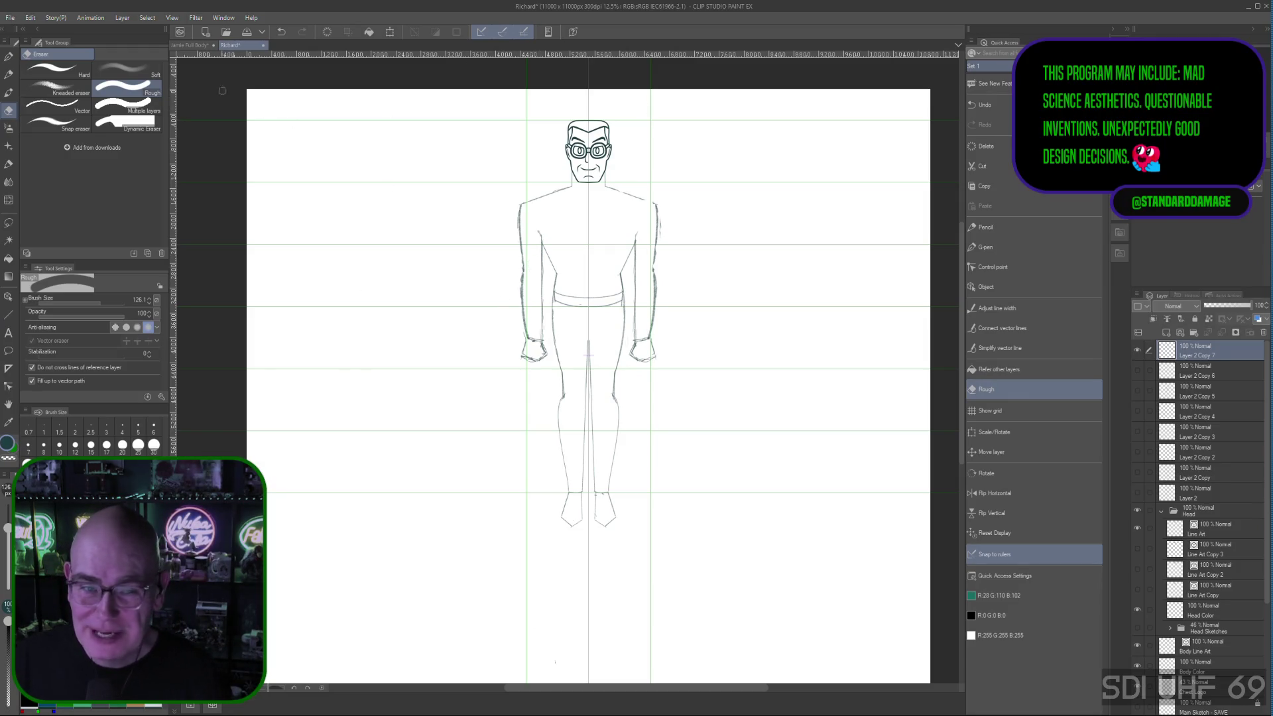
Step: View the Jamie Full Body character lineup for reference, then return to the Richard sketch
left_click(193, 45)
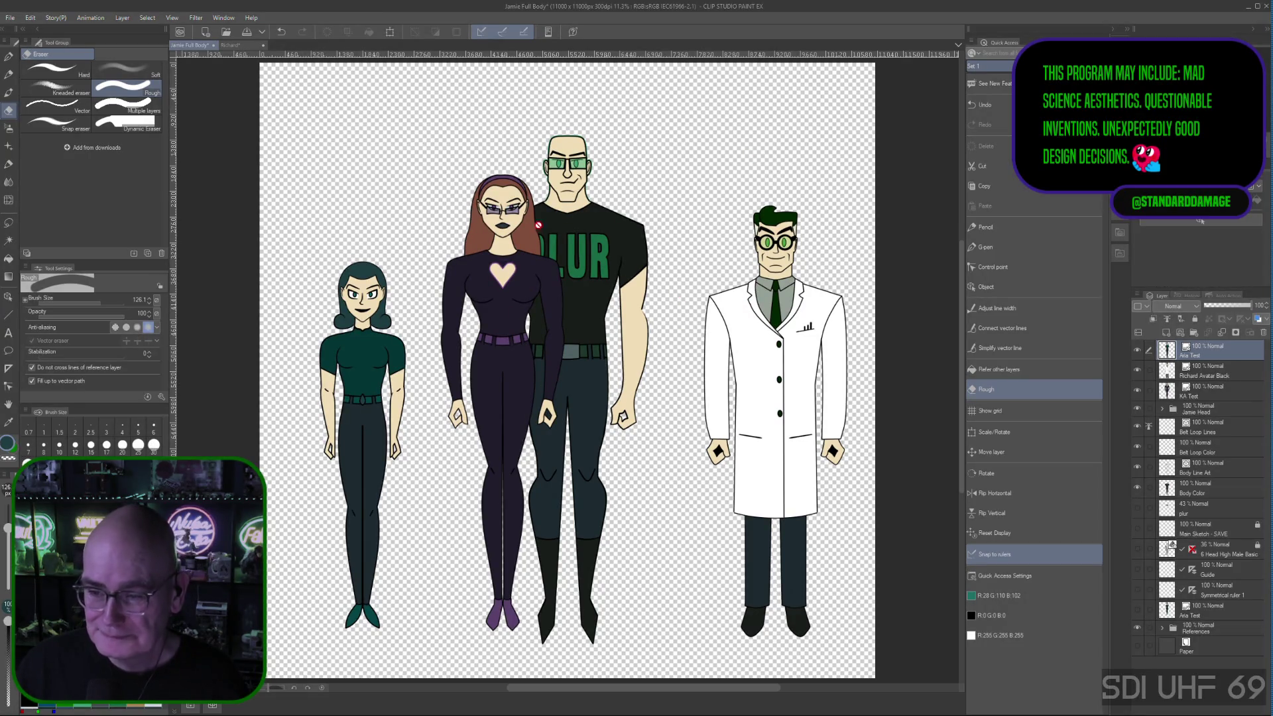
left_click(231, 44)
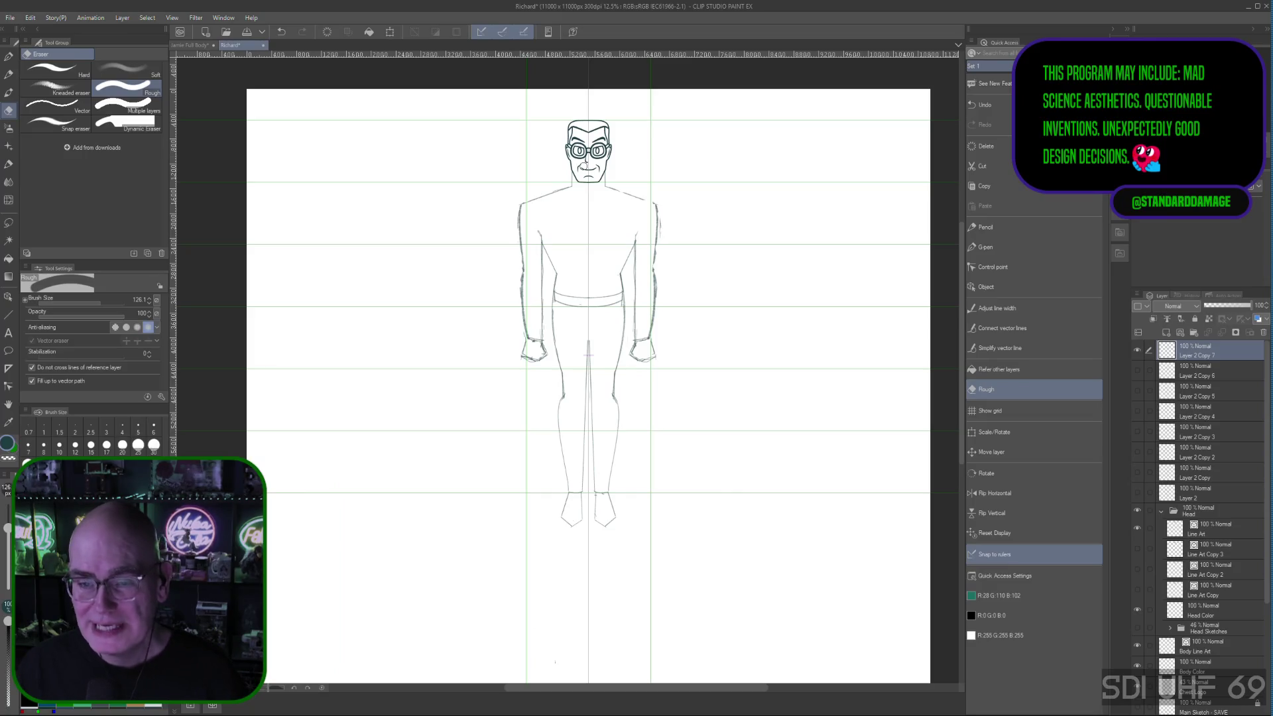
Step: Glance at the Jamie Full Body lineup once more and come back to the Richard sketch
left_click(199, 46)
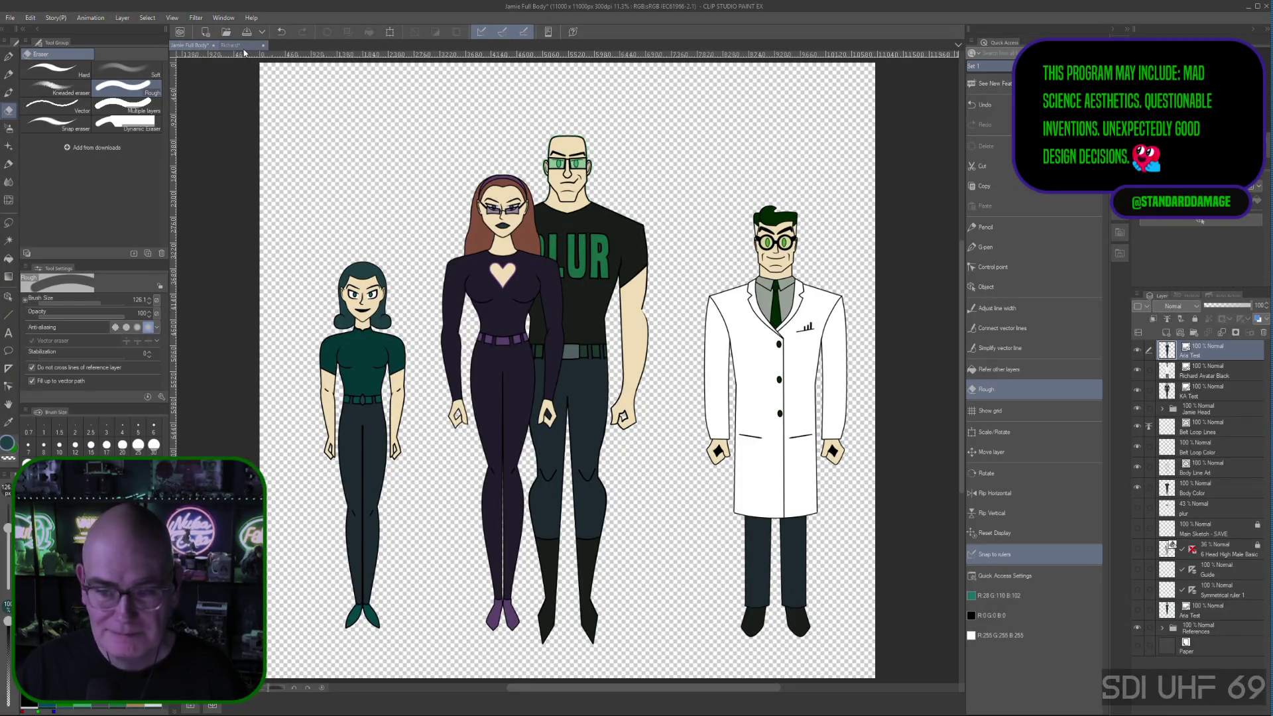
left_click(240, 47)
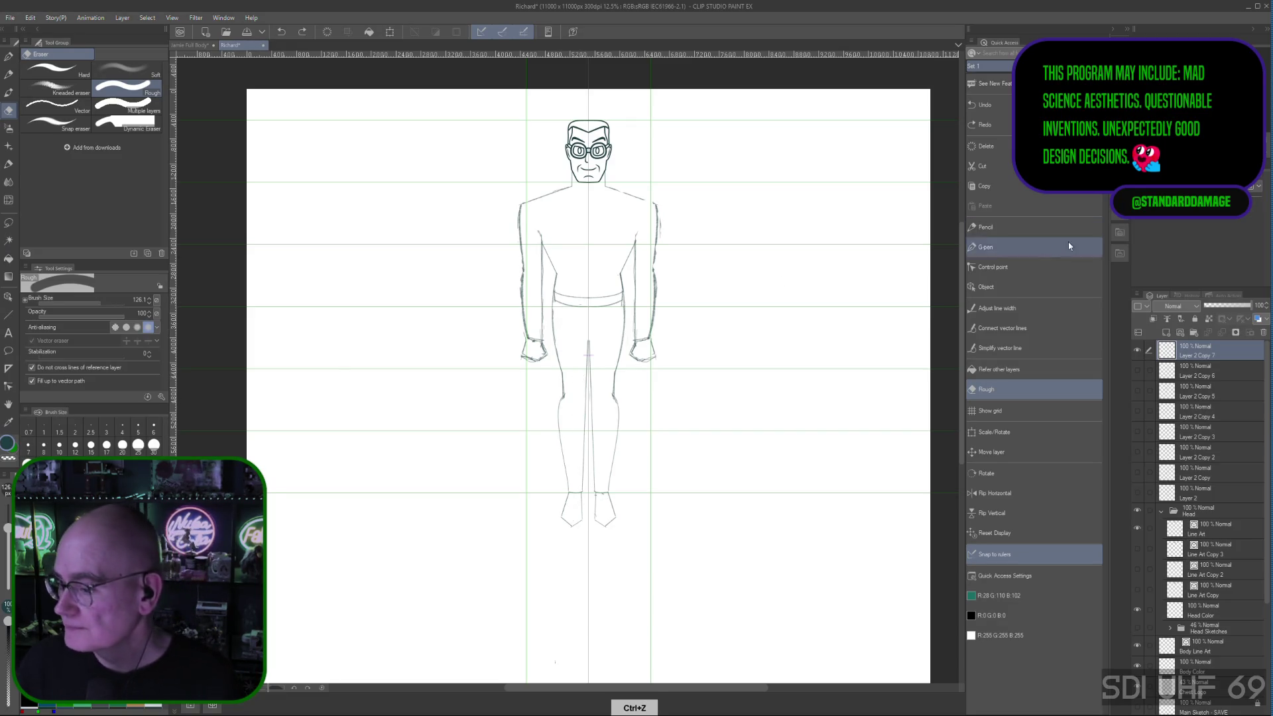
Step: Pencil a round buckle and short horizontal detail strokes at the centre of the belt
left_click(994, 227)
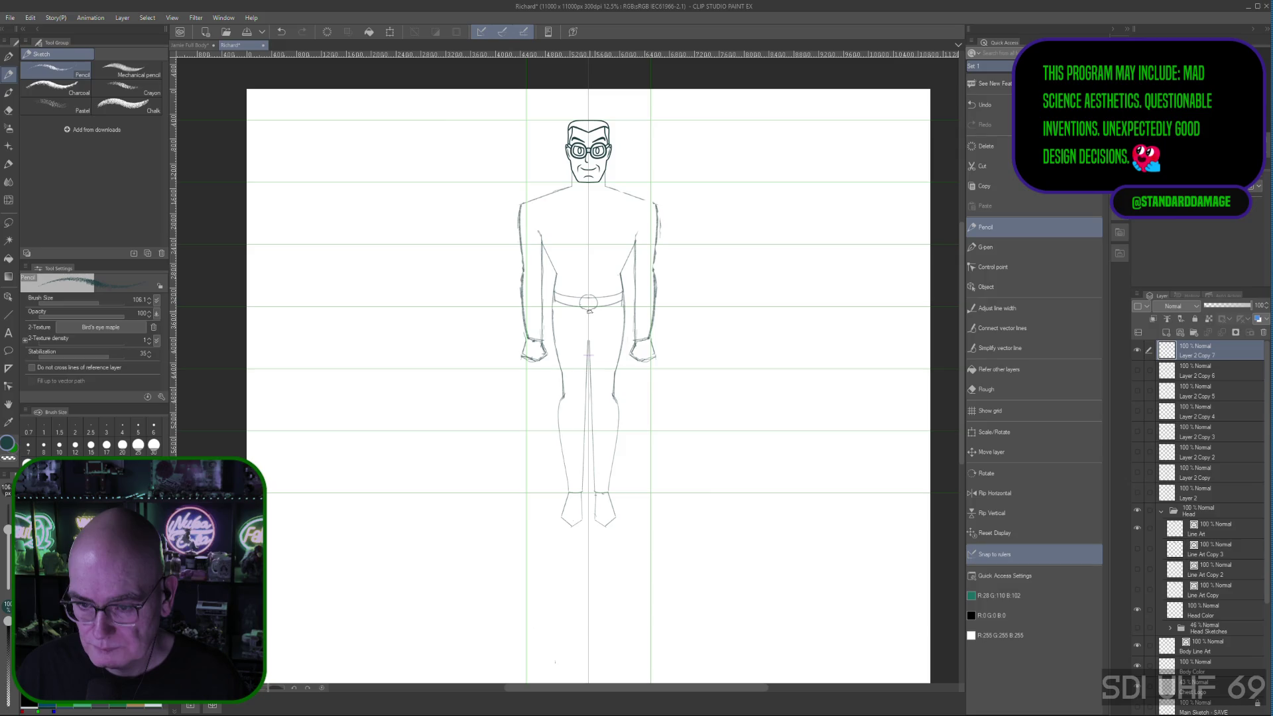
left_click_drag(567, 297, 572, 297)
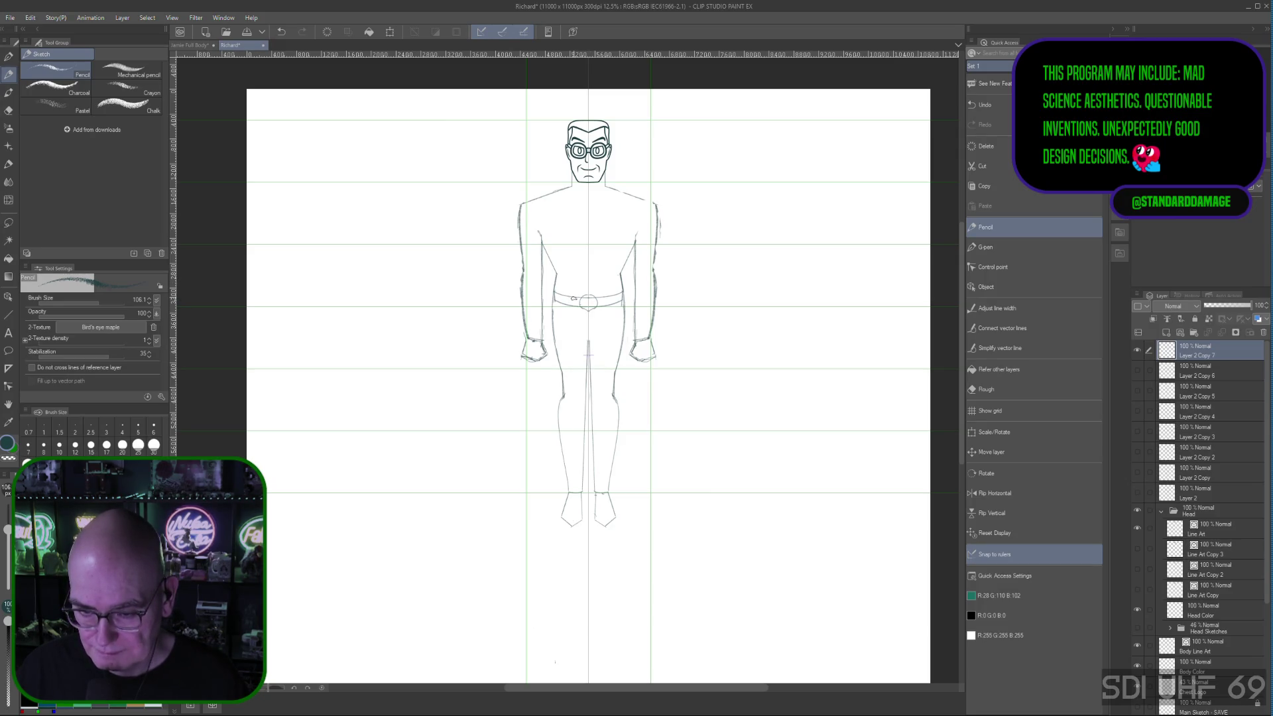
left_click(589, 356)
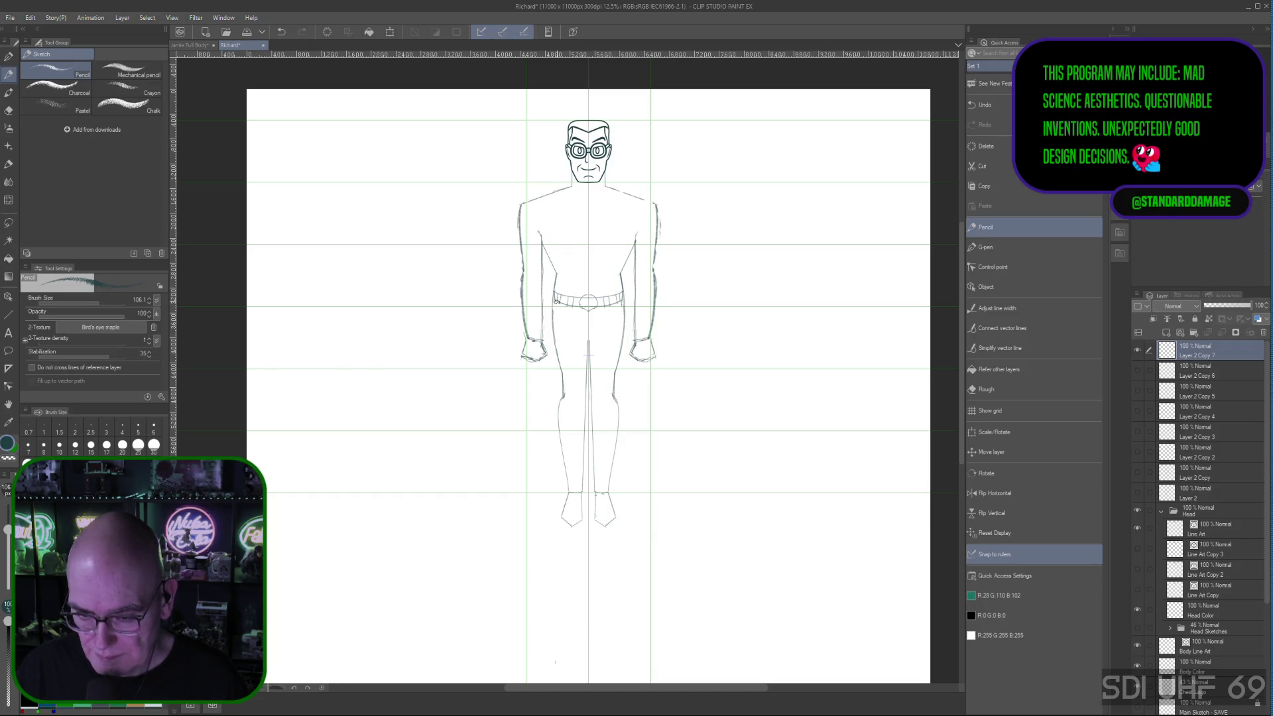
left_click_drag(573, 361, 604, 361)
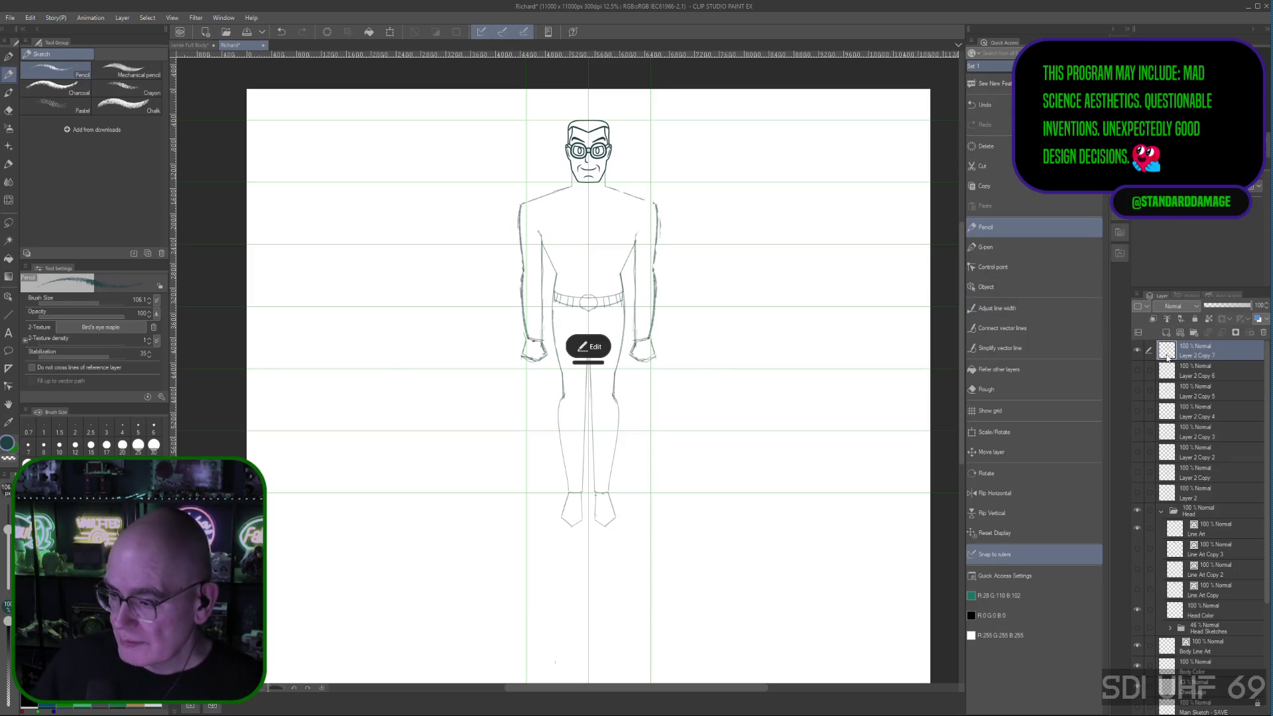
right_click(1198, 357)
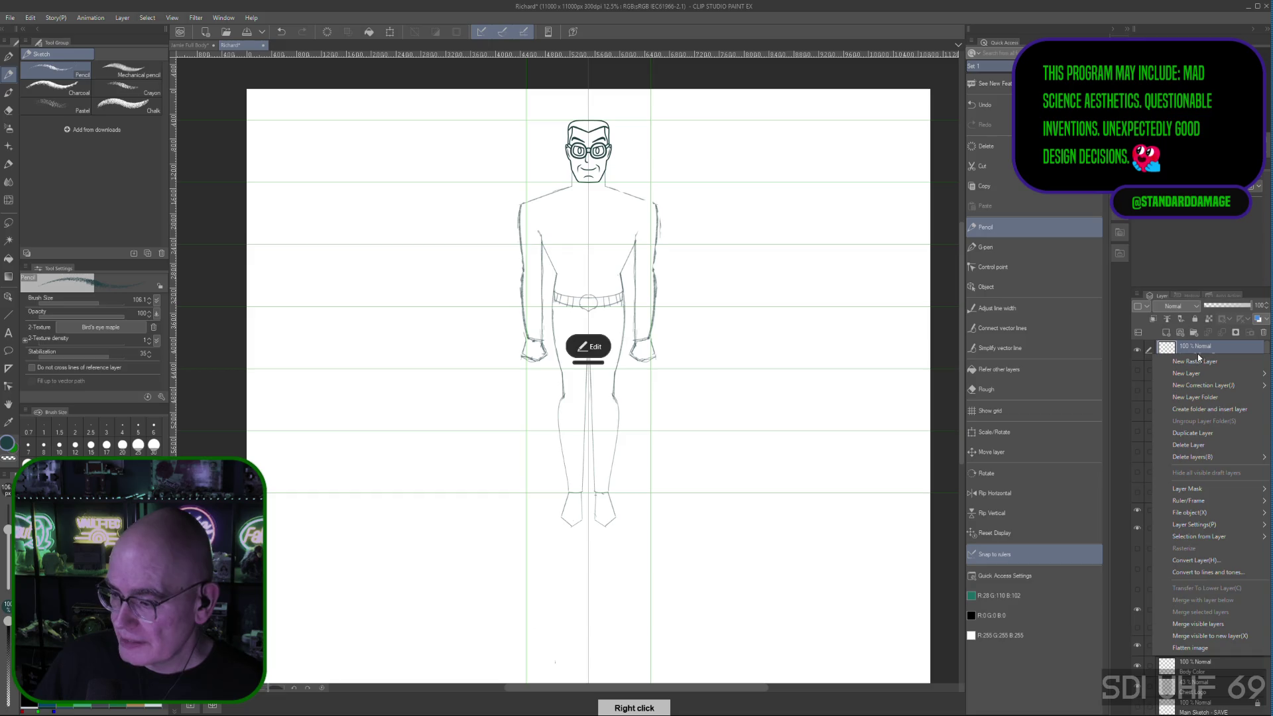
Step: Delete the unneeded top layer, hide Layer 2 Copy 7, and sketch a line along the left leg
left_click(1202, 443)
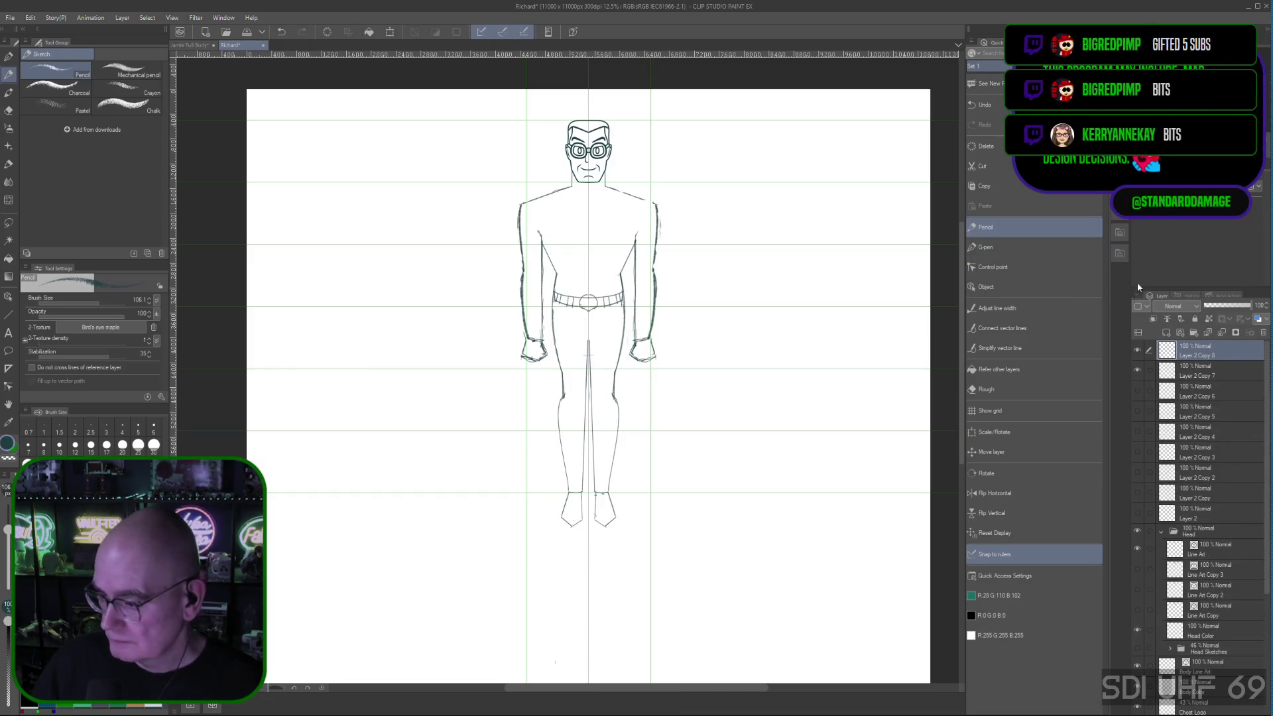
left_click(1137, 371)
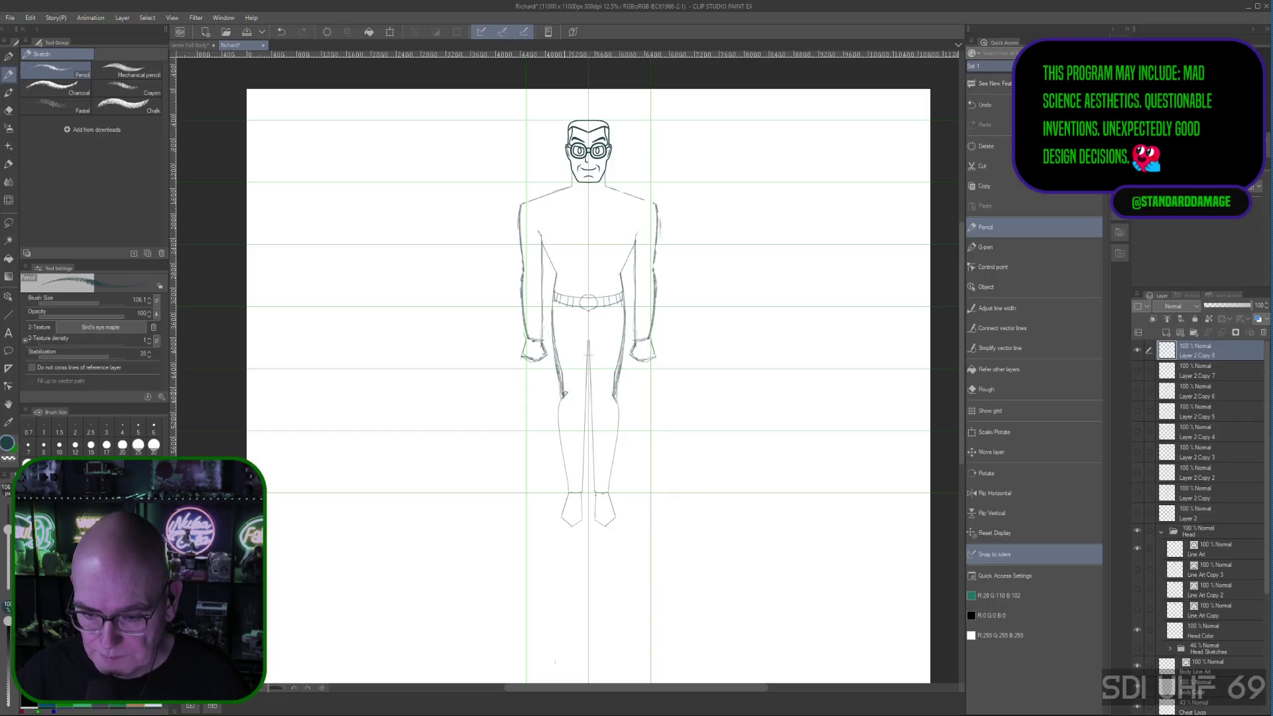
left_click_drag(559, 361, 563, 376)
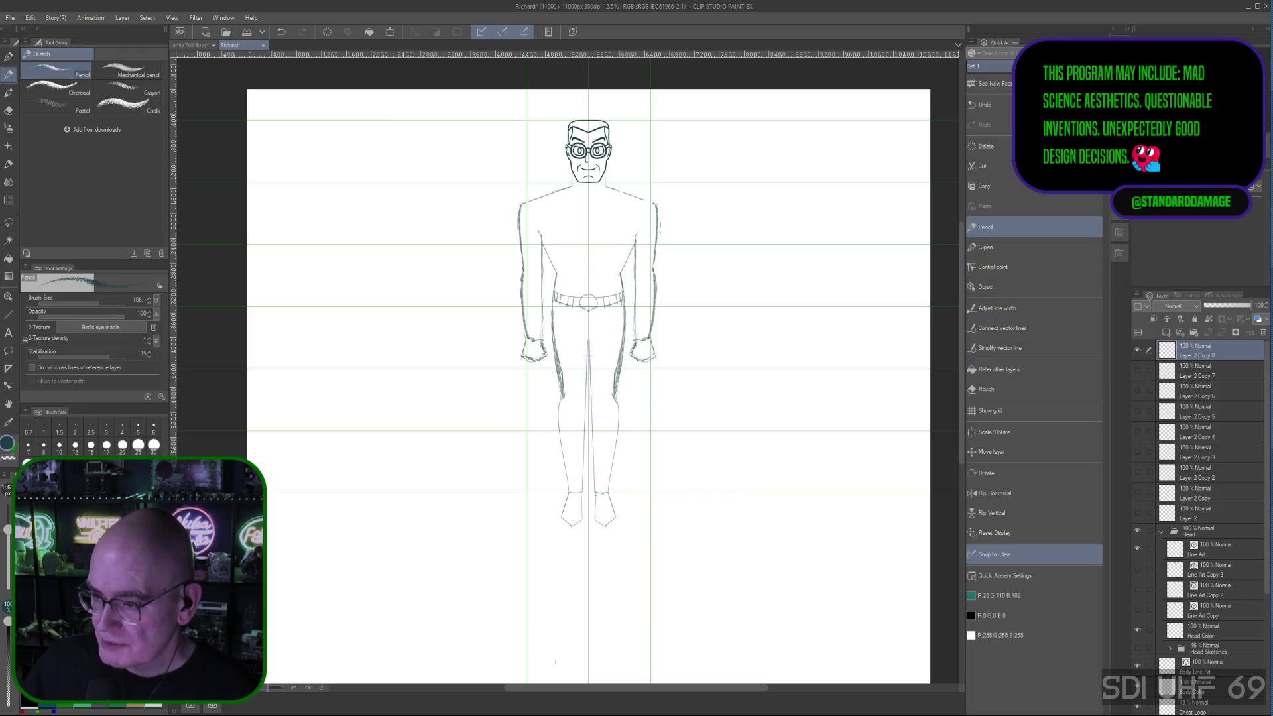
left_click(991, 388)
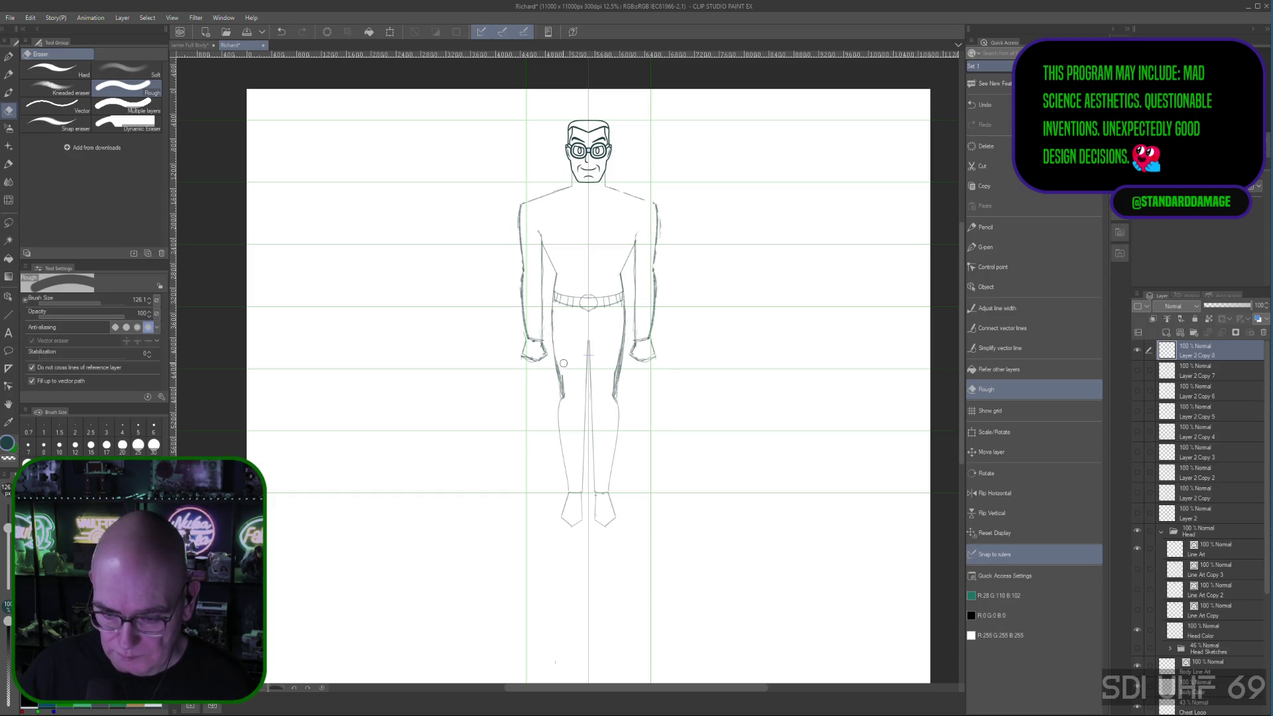
Step: Lighten the left-thigh strokes and erase the stroke on the right thigh with the Rough eraser
left_click_drag(563, 376, 565, 394)
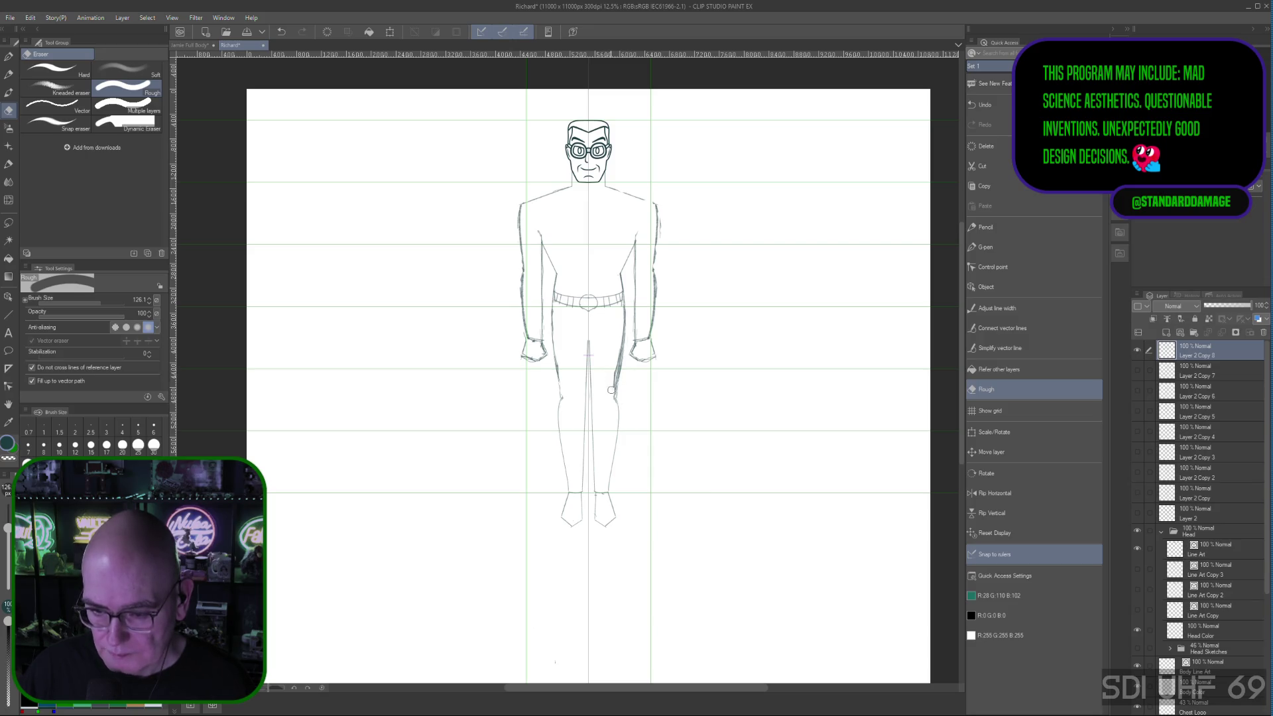
left_click_drag(610, 400, 619, 343)
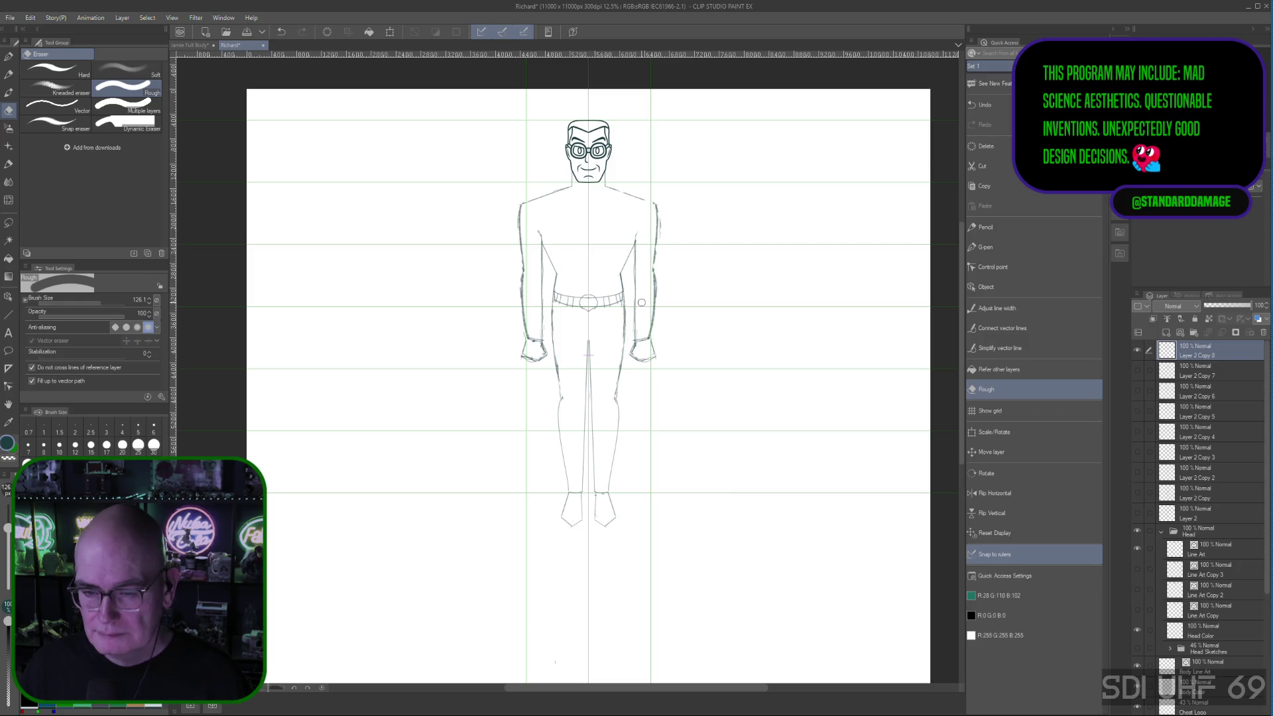
Step: Duplicate the top sketch layer as Layer 2 Copy 9 and hide Layer 2 Copy 8 beneath it
right_click(1209, 350)
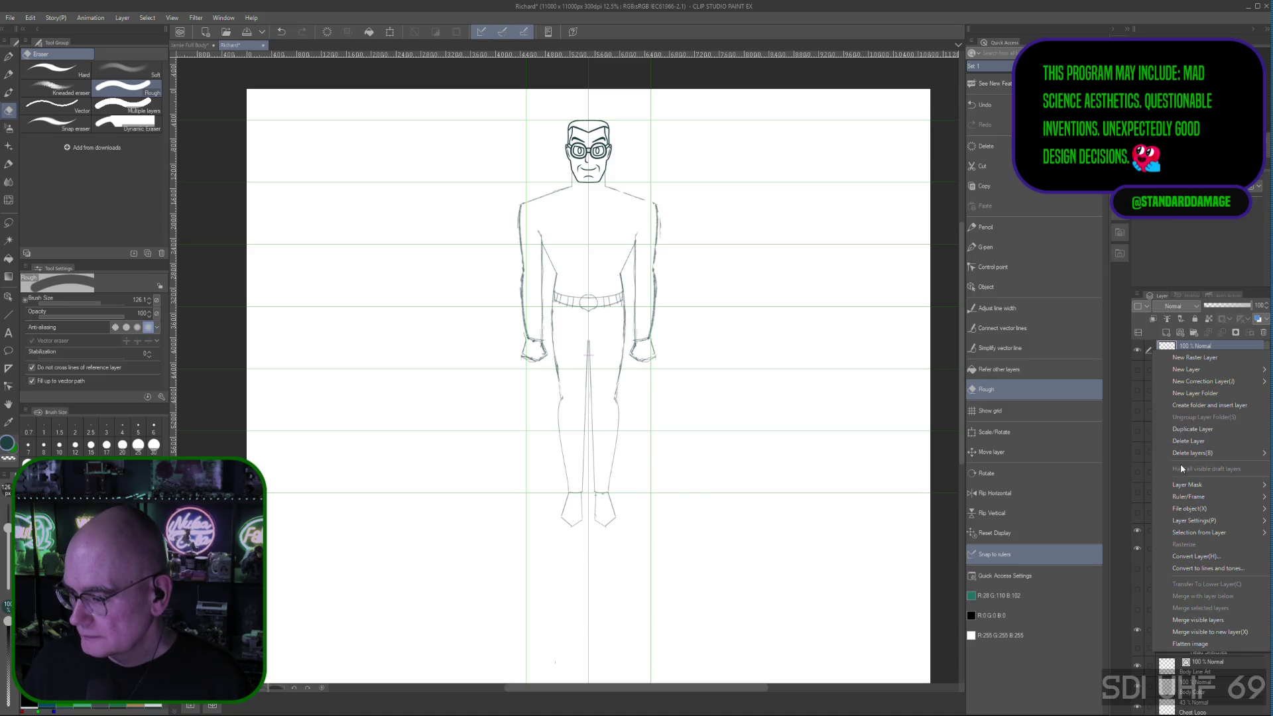
left_click(1192, 428)
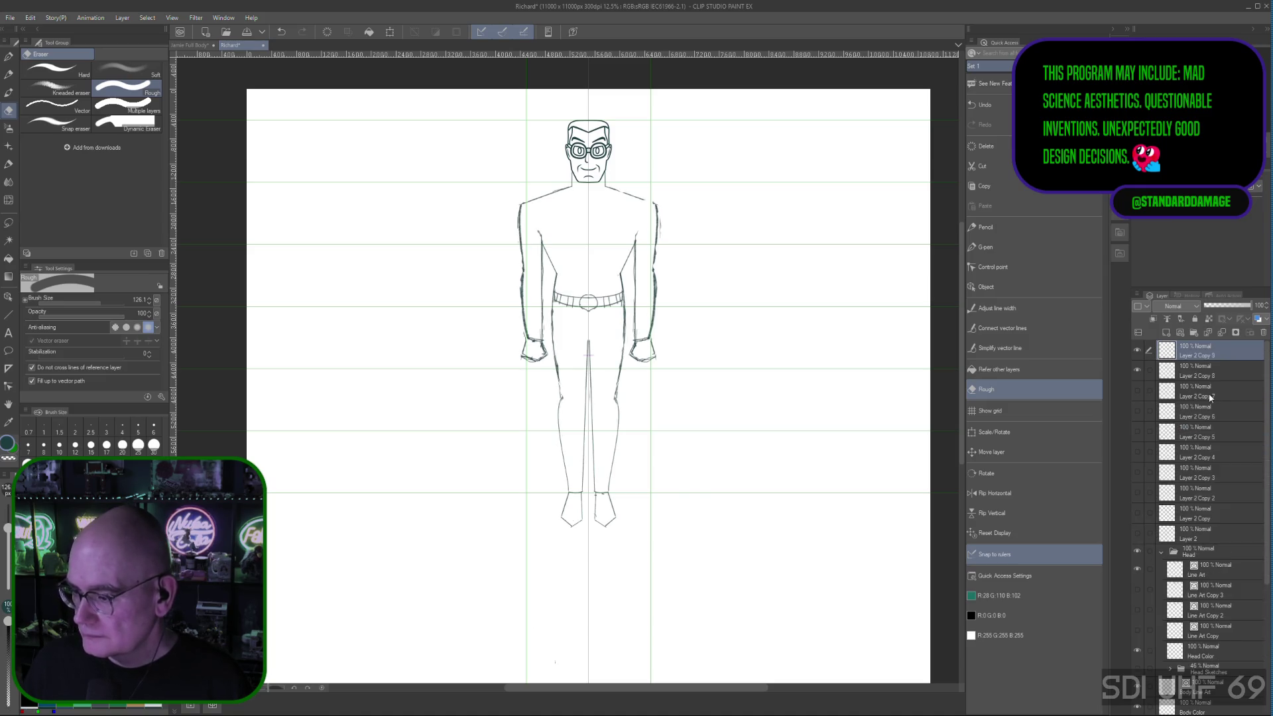
left_click(1138, 370)
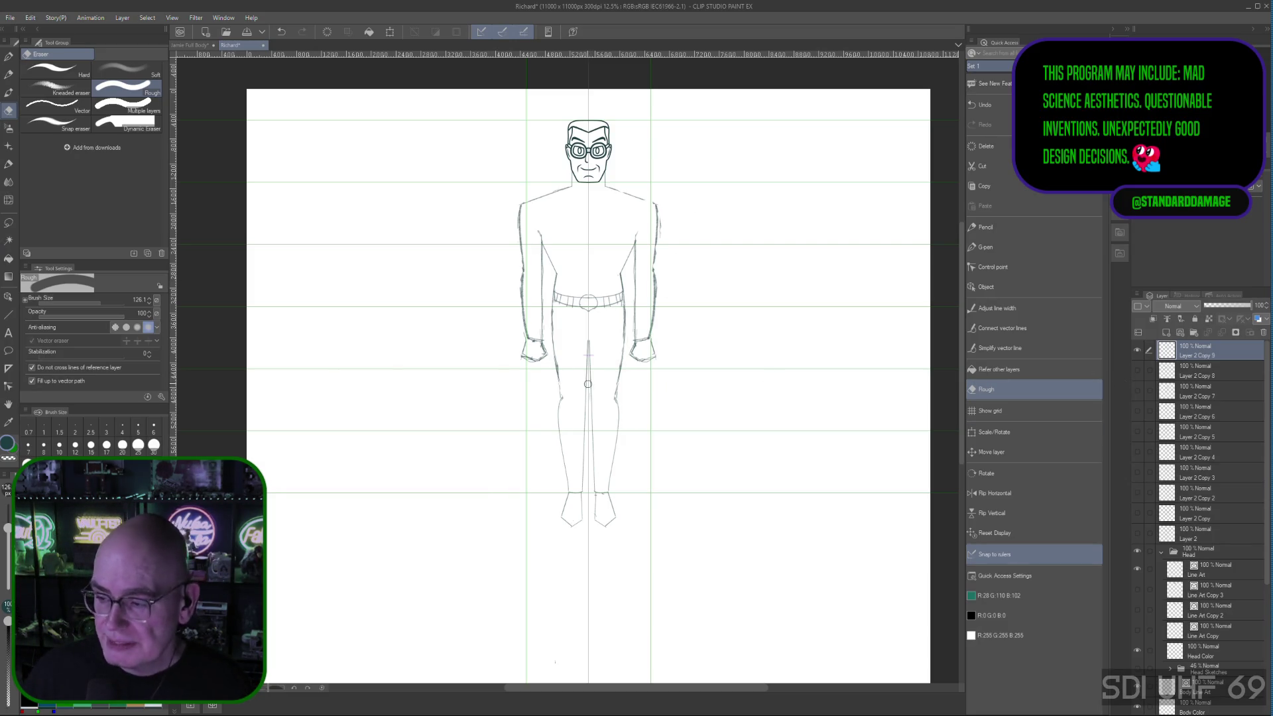
Step: Extend the centre line downward, undo that stray stroke, and return to the Pencil
left_click_drag(588, 384, 586, 414)
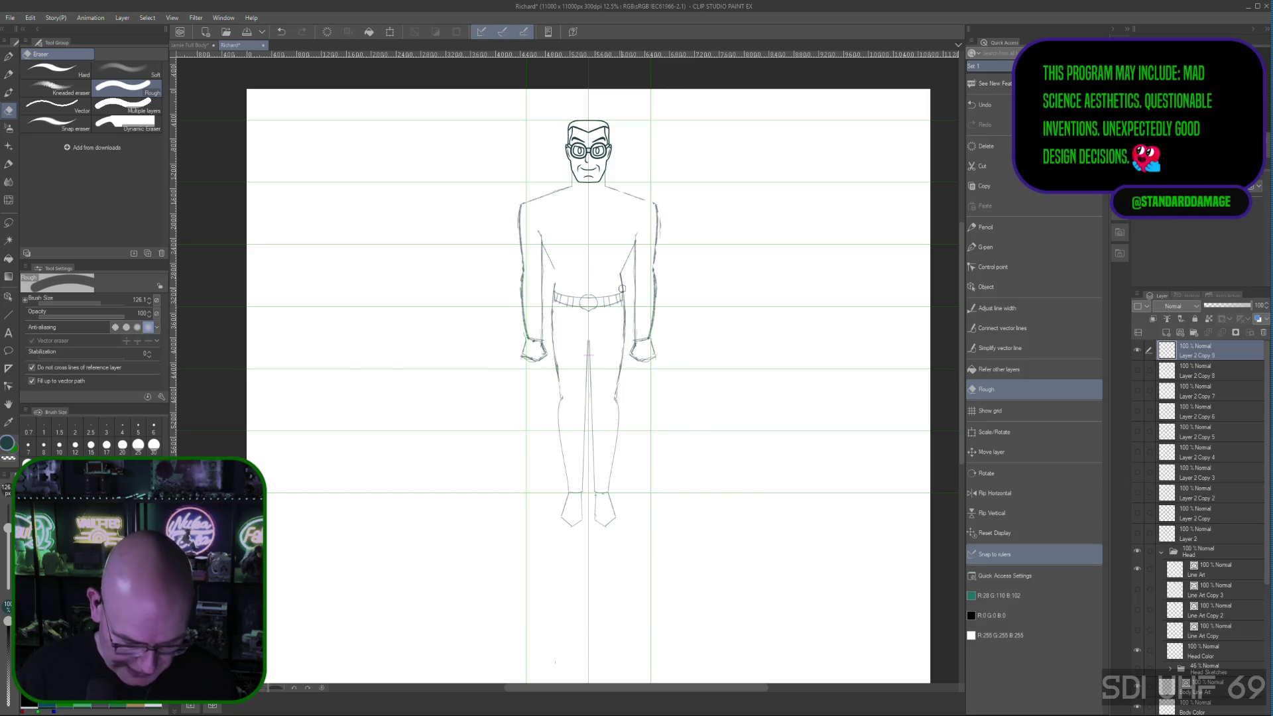
key("ctrl+z")
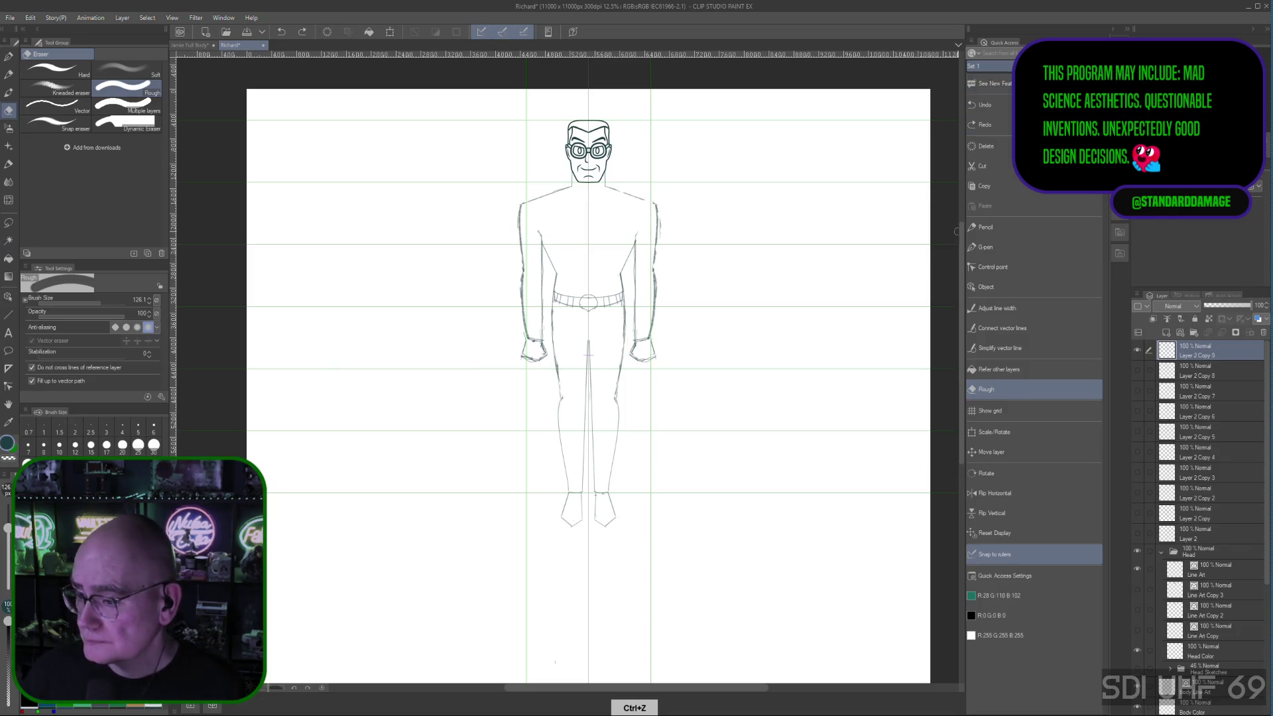
left_click(984, 228)
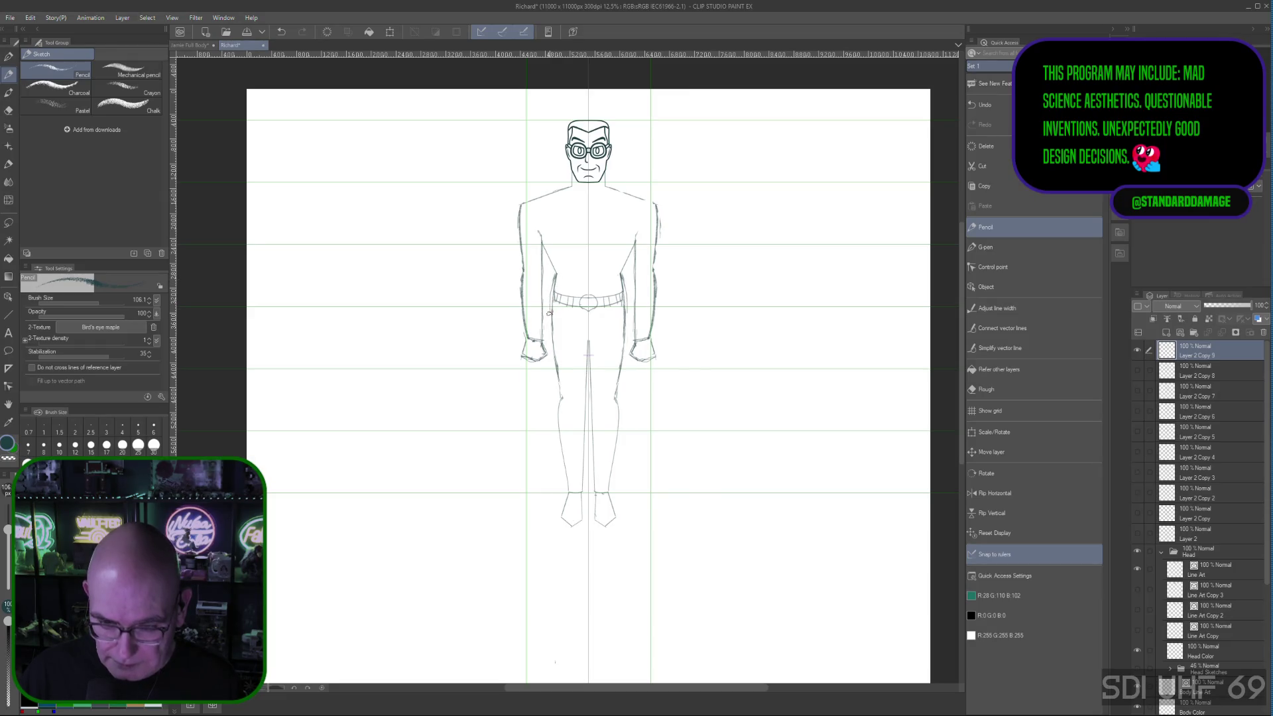
Step: Sketch the coat's sides down past the hips on both left and right
left_click_drag(547, 325, 549, 344)
left_click_drag(627, 307, 629, 348)
left_click_drag(549, 307, 553, 368)
left_click_drag(629, 328, 628, 364)
left_click_drag(549, 350, 550, 388)
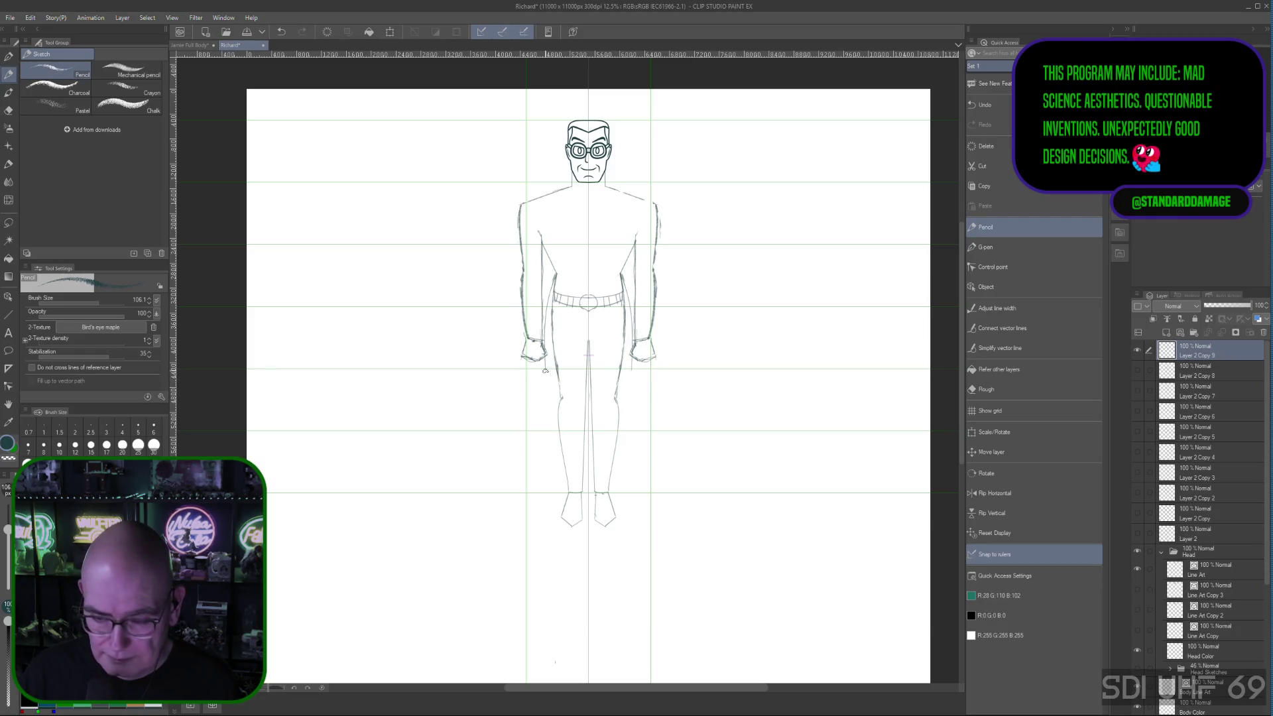
Step: Erase the belt across the waist with the Rough eraser
left_click(980, 389)
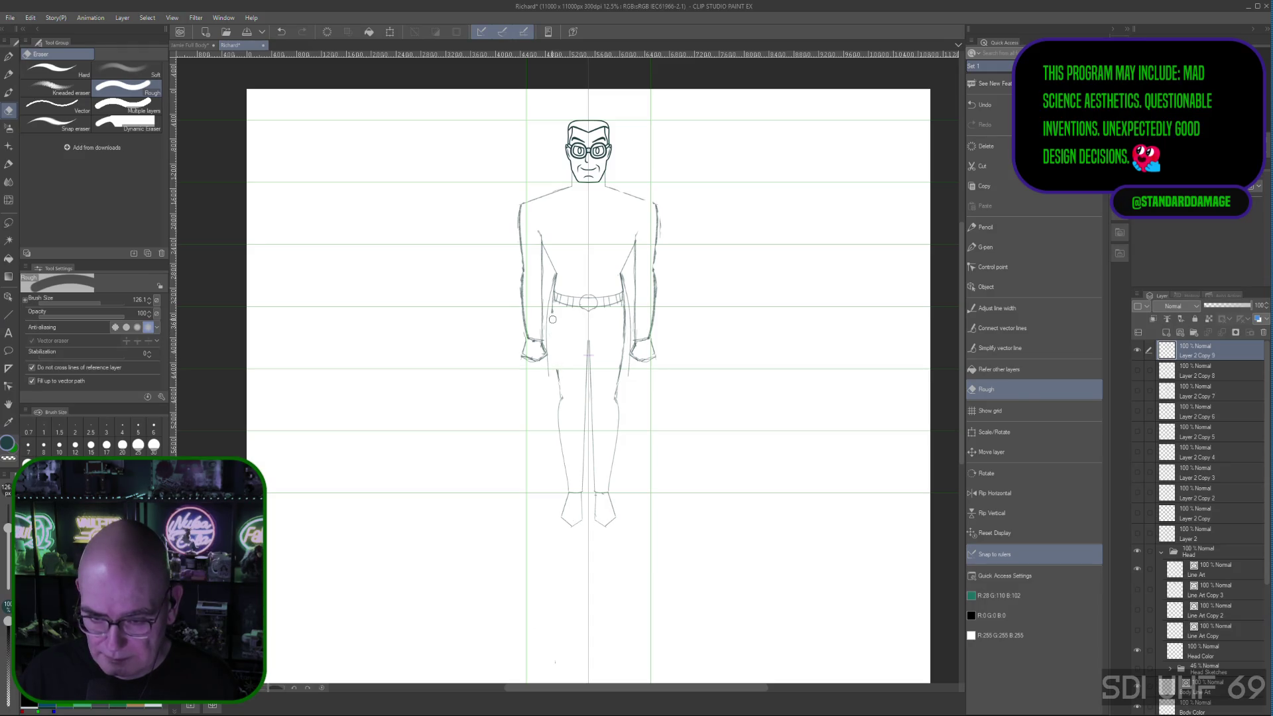
mouse_move(565, 283)
left_mouse_down()
mouse_move(559, 317)
mouse_move(580, 328)
mouse_move(620, 292)
mouse_move(621, 368)
left_mouse_up()
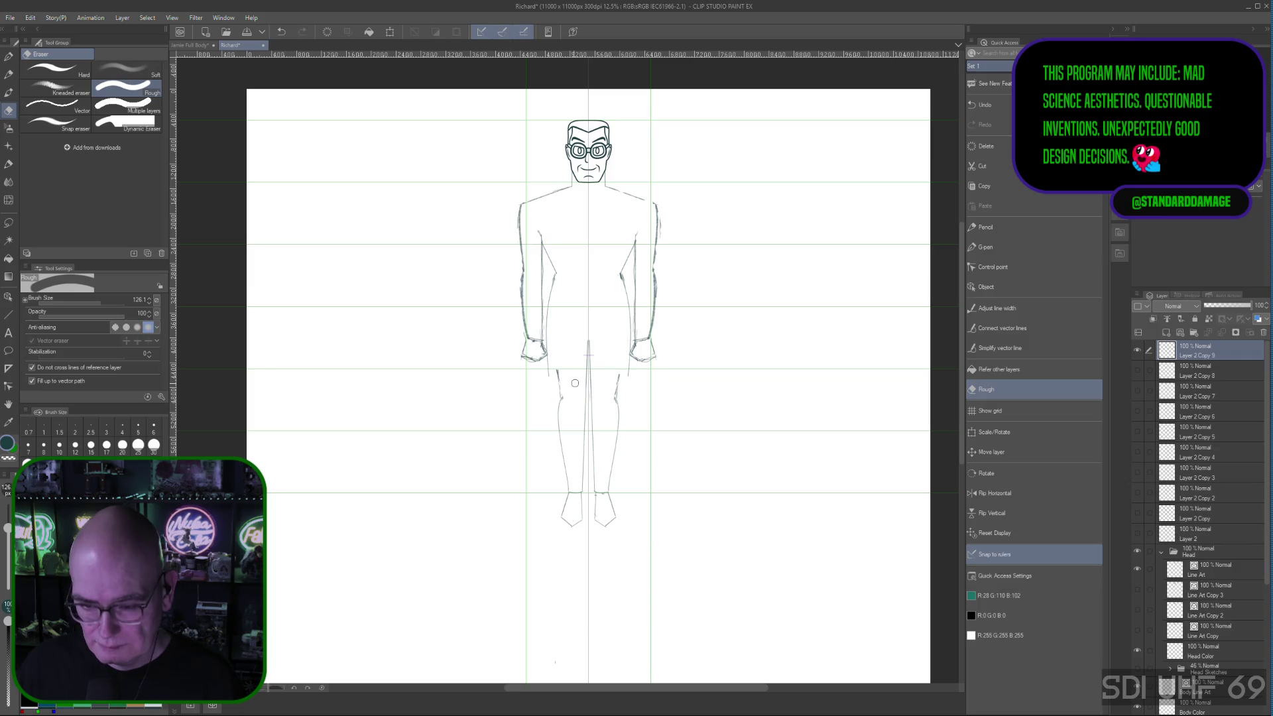
Step: Draw the coat hem across the hips as a Curve vector stroke, flatten it and commit
left_click(990, 228)
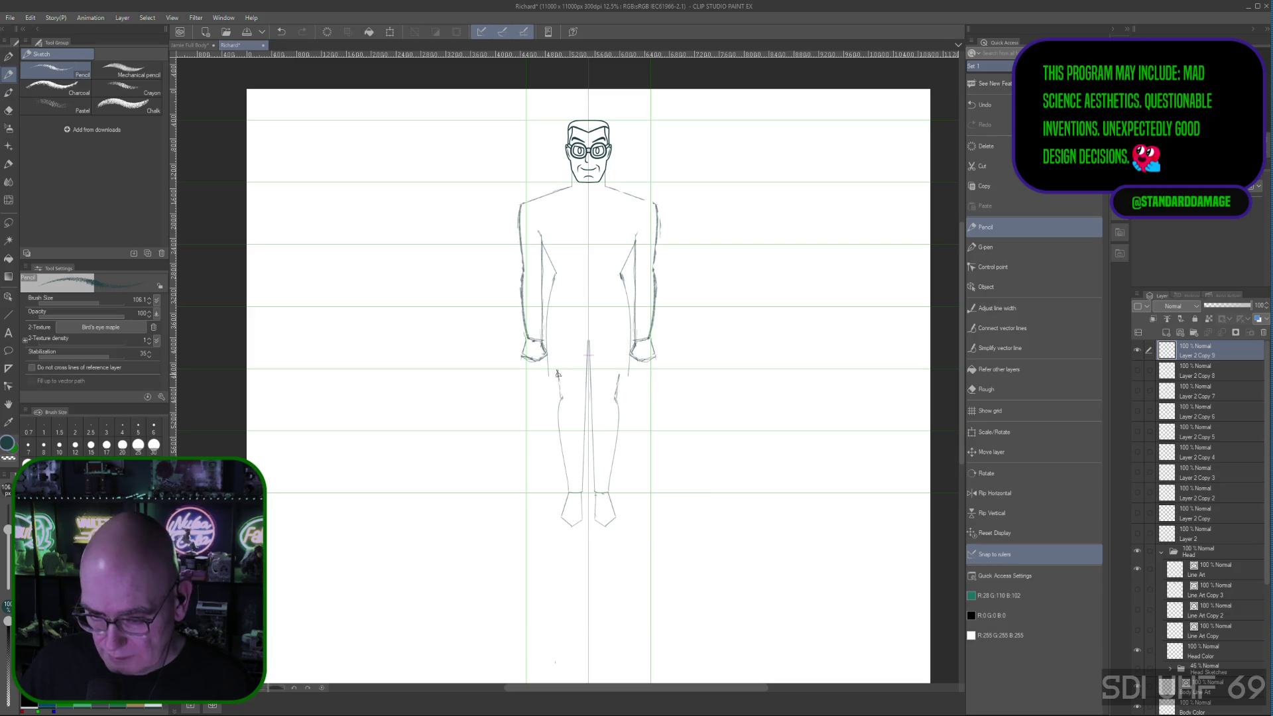
mouse_move(547, 375)
left_mouse_down()
mouse_move(626, 377)
mouse_move(589, 384)
left_mouse_up()
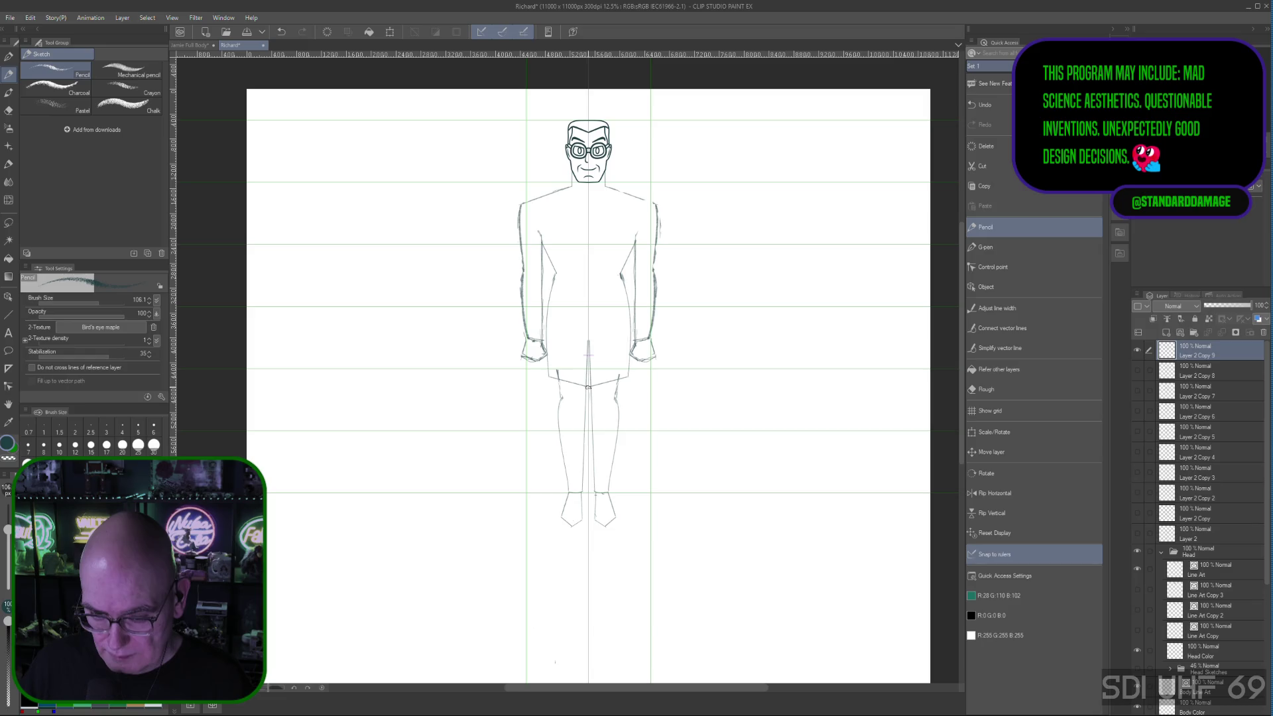
left_click_drag(545, 370, 600, 387)
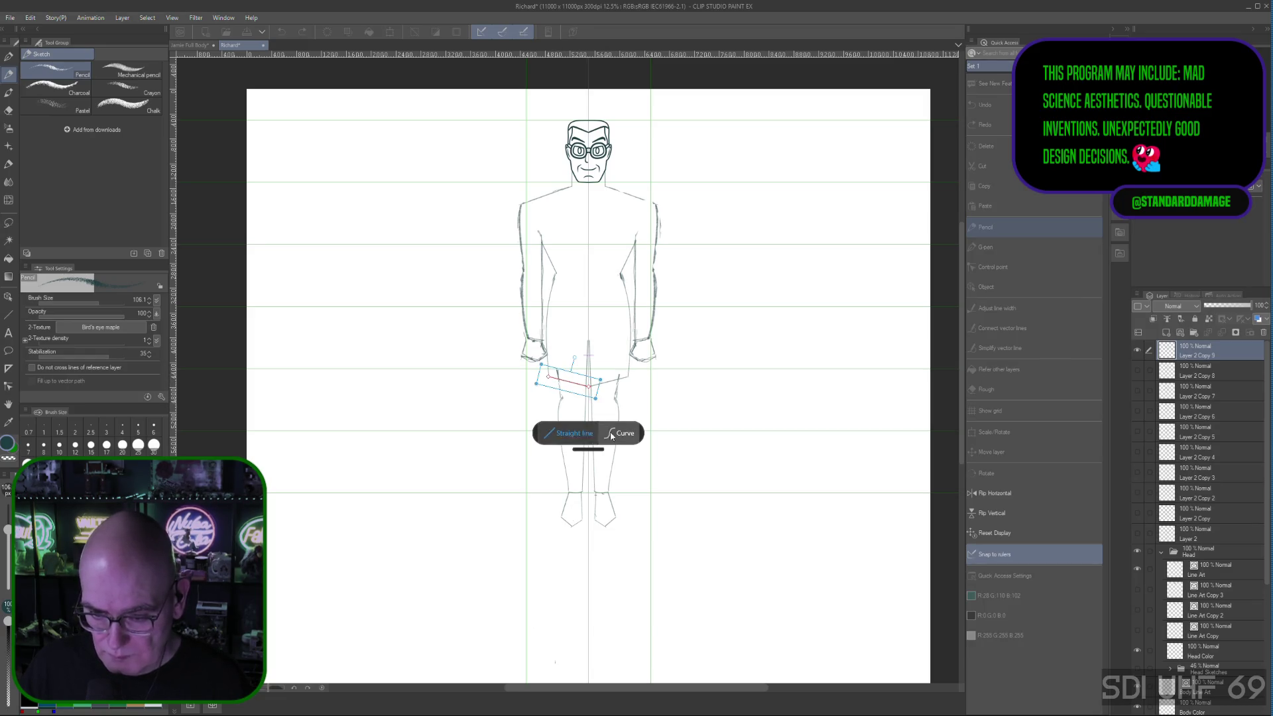
left_click(621, 434)
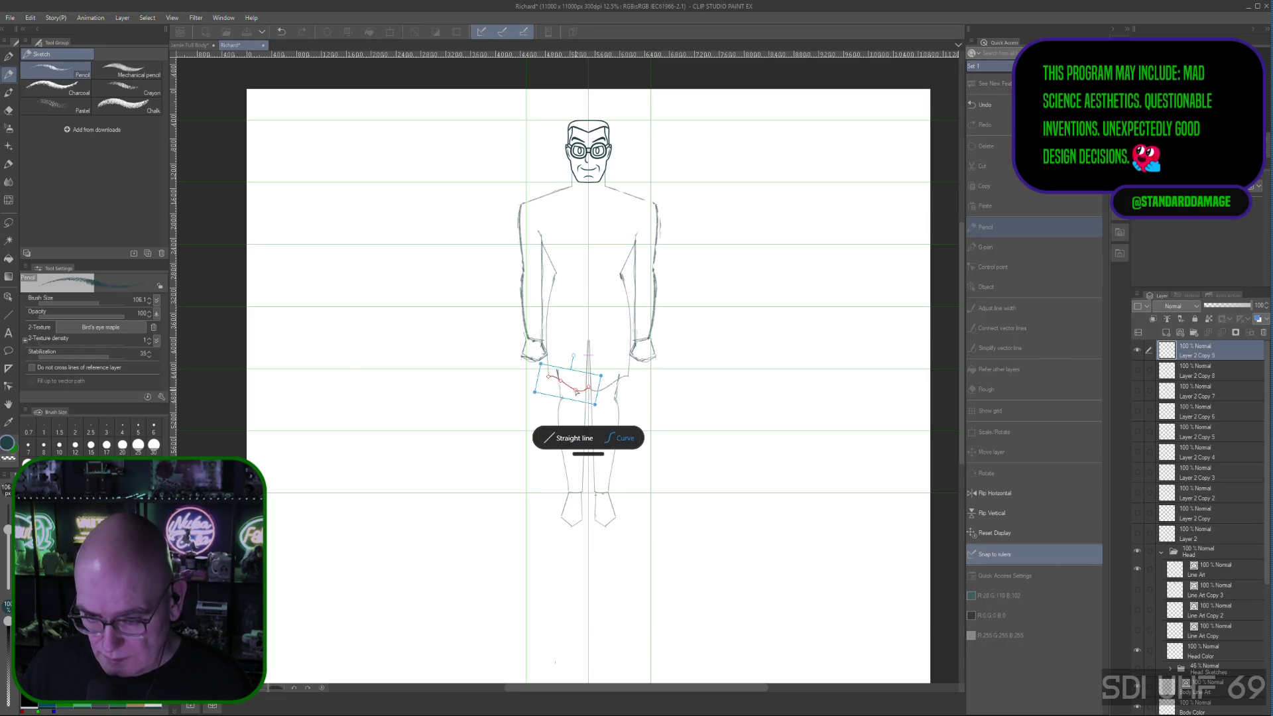
left_click_drag(580, 391, 557, 387)
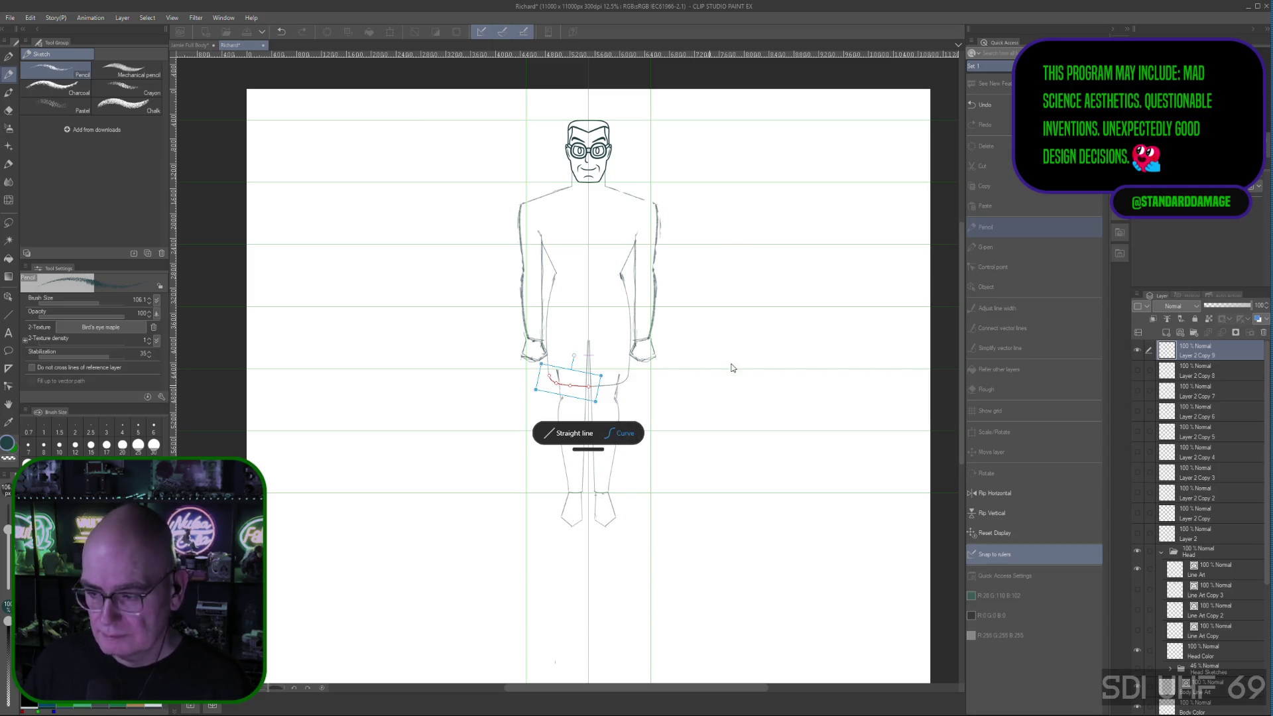
key("Return")
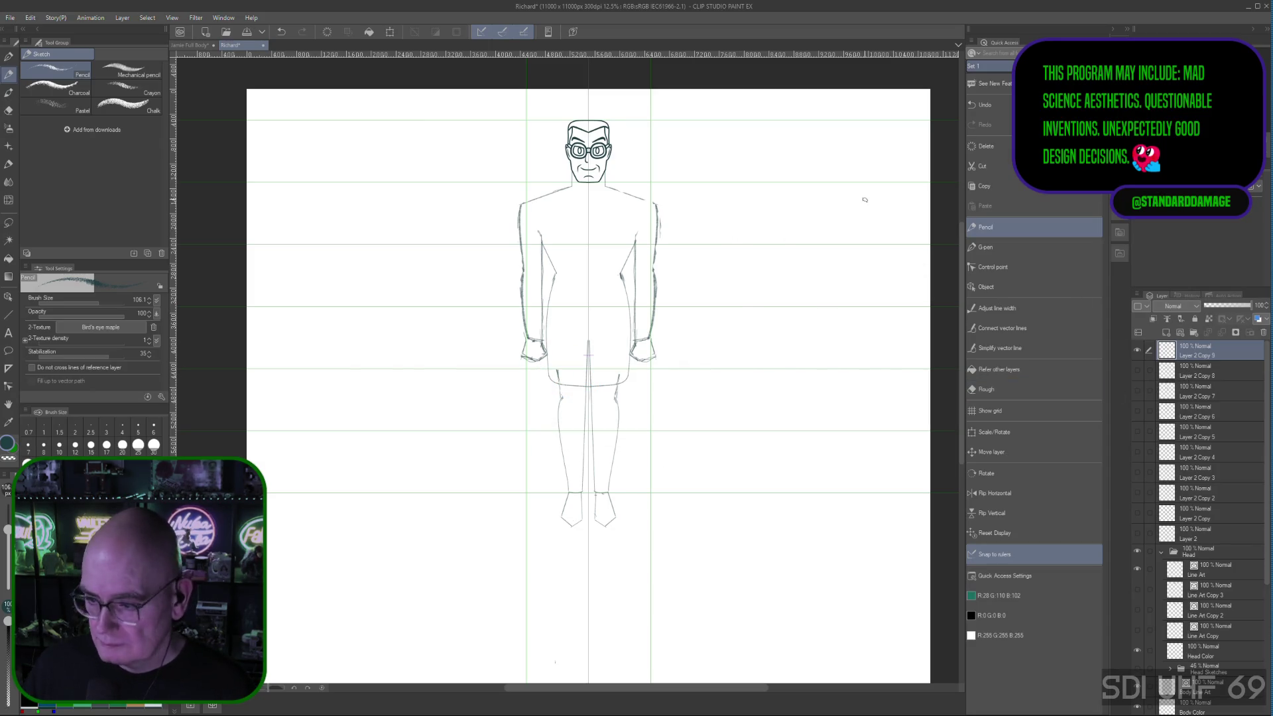
key("e")
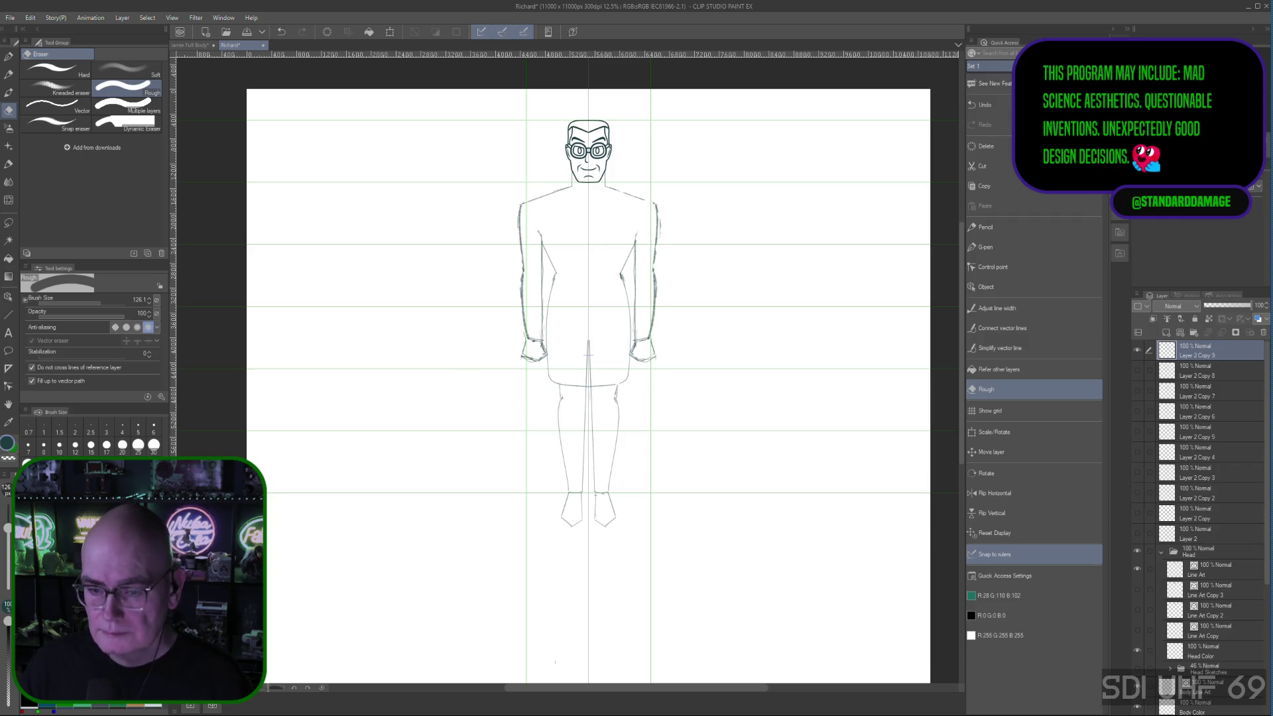
Step: With the Pencil, retrace the coat hem so it reads darker and more defined
left_click(994, 227)
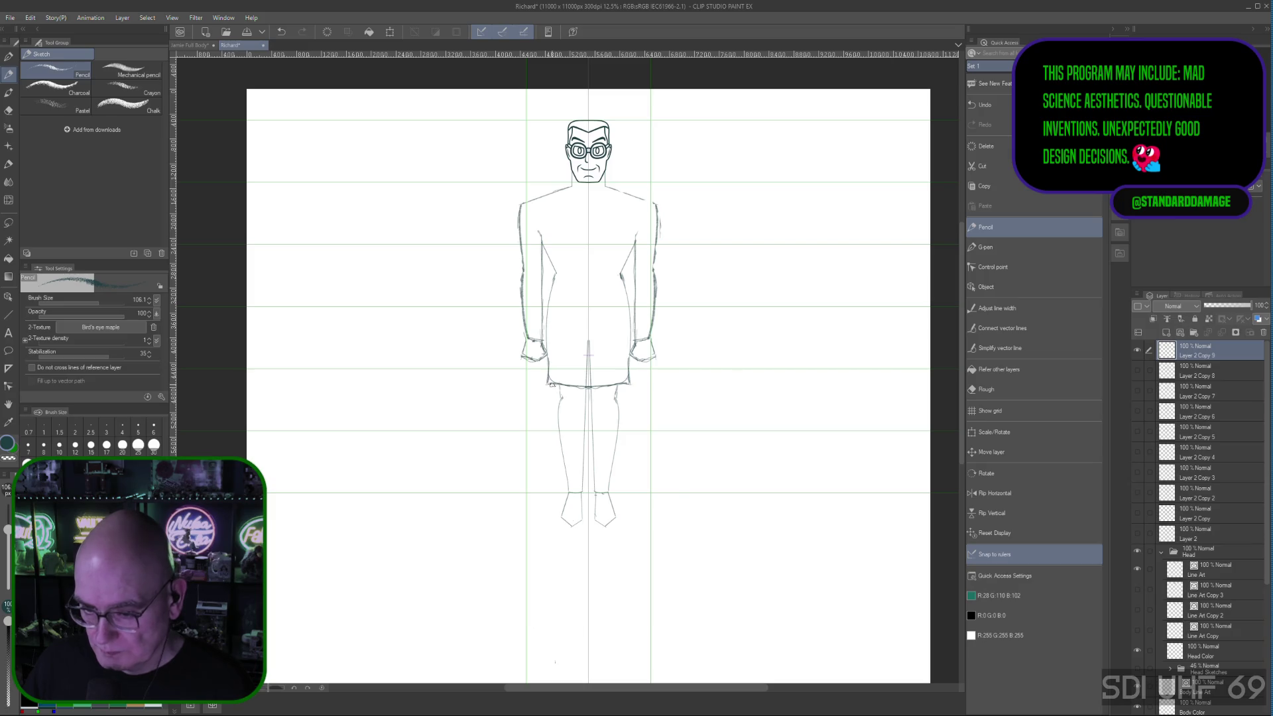
mouse_move(551, 386)
left_mouse_down()
mouse_move(614, 387)
mouse_move(568, 388)
left_mouse_up()
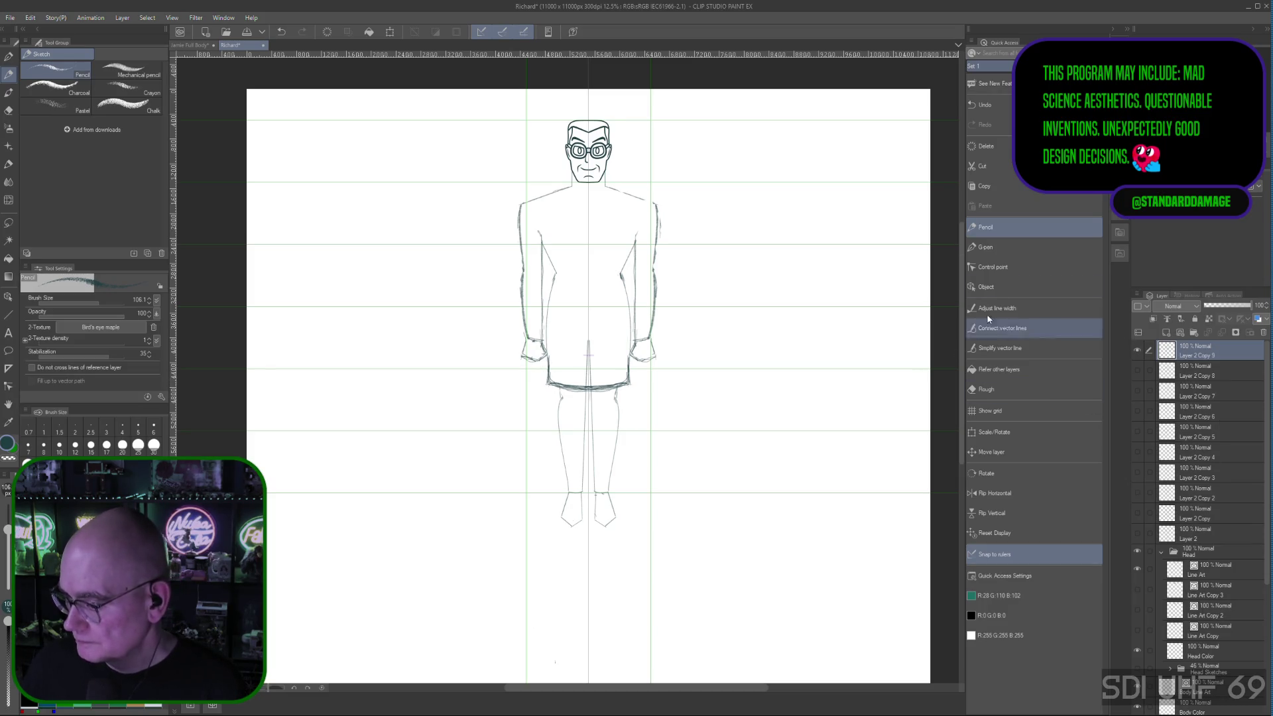
Step: Alternate Rough eraser and Pencil to sketch and clean fold marks under the hem over both legs
left_click(986, 389)
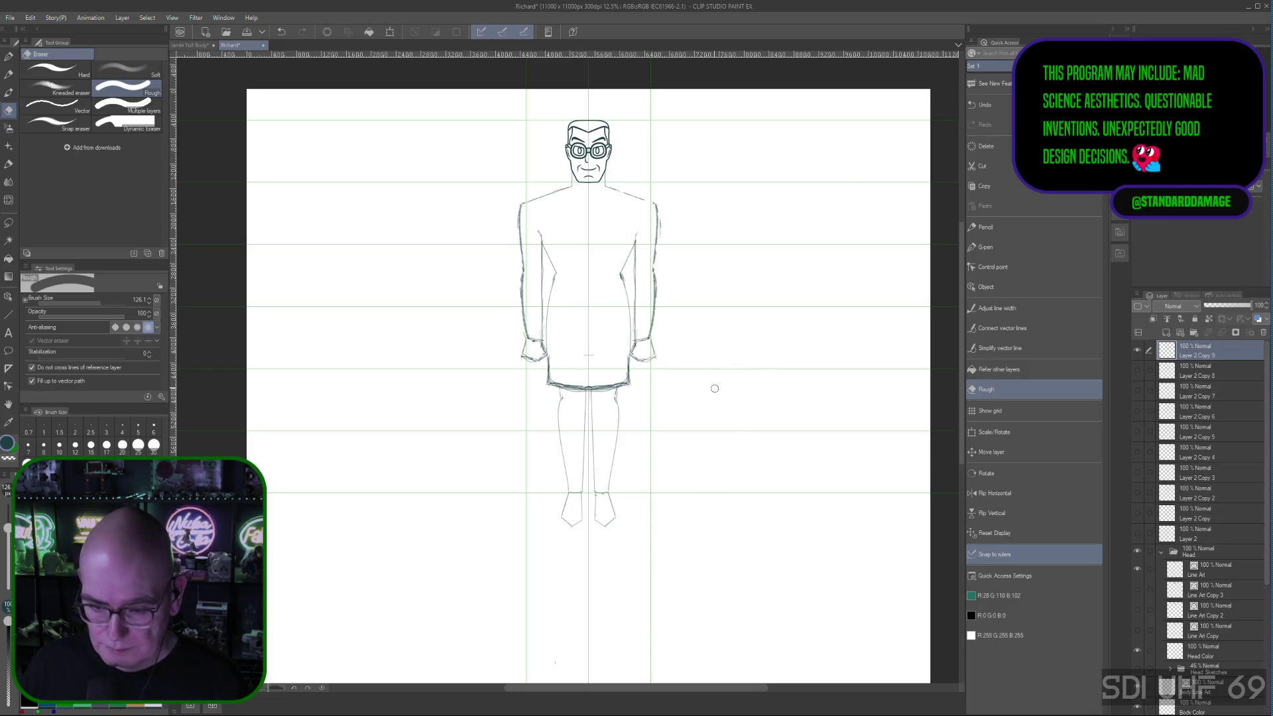
left_click(1024, 228)
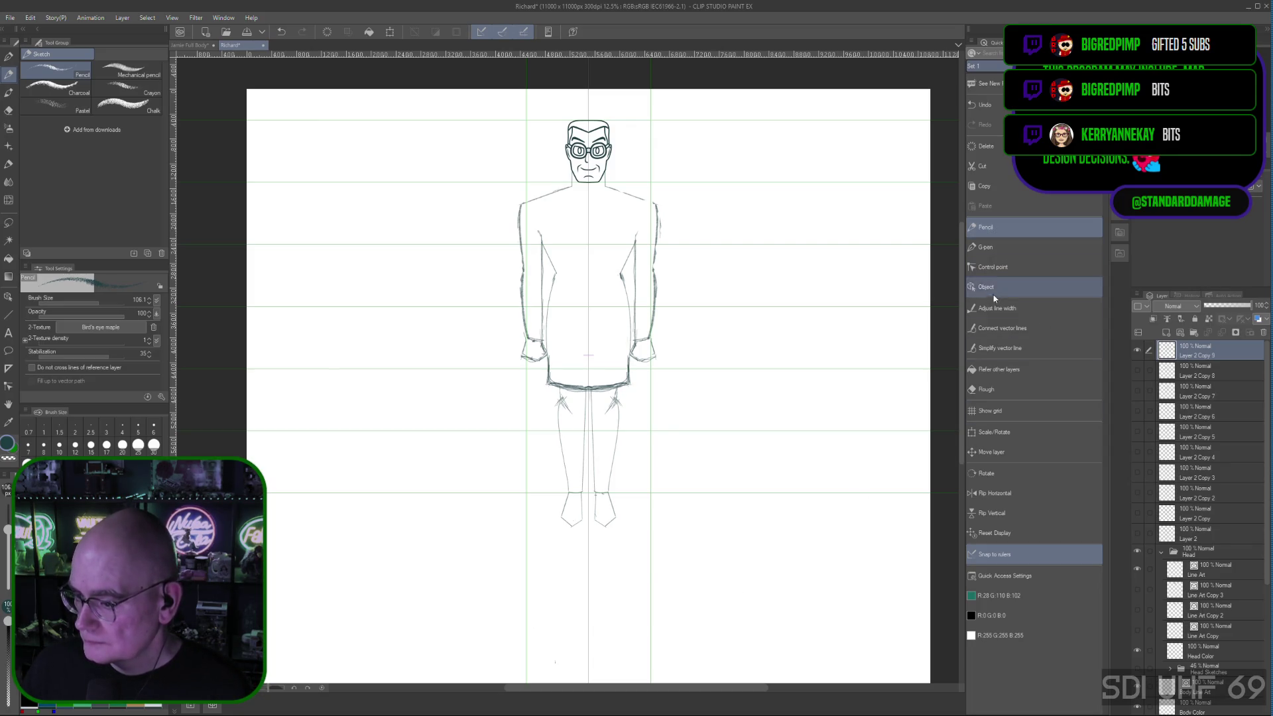
left_click(995, 389)
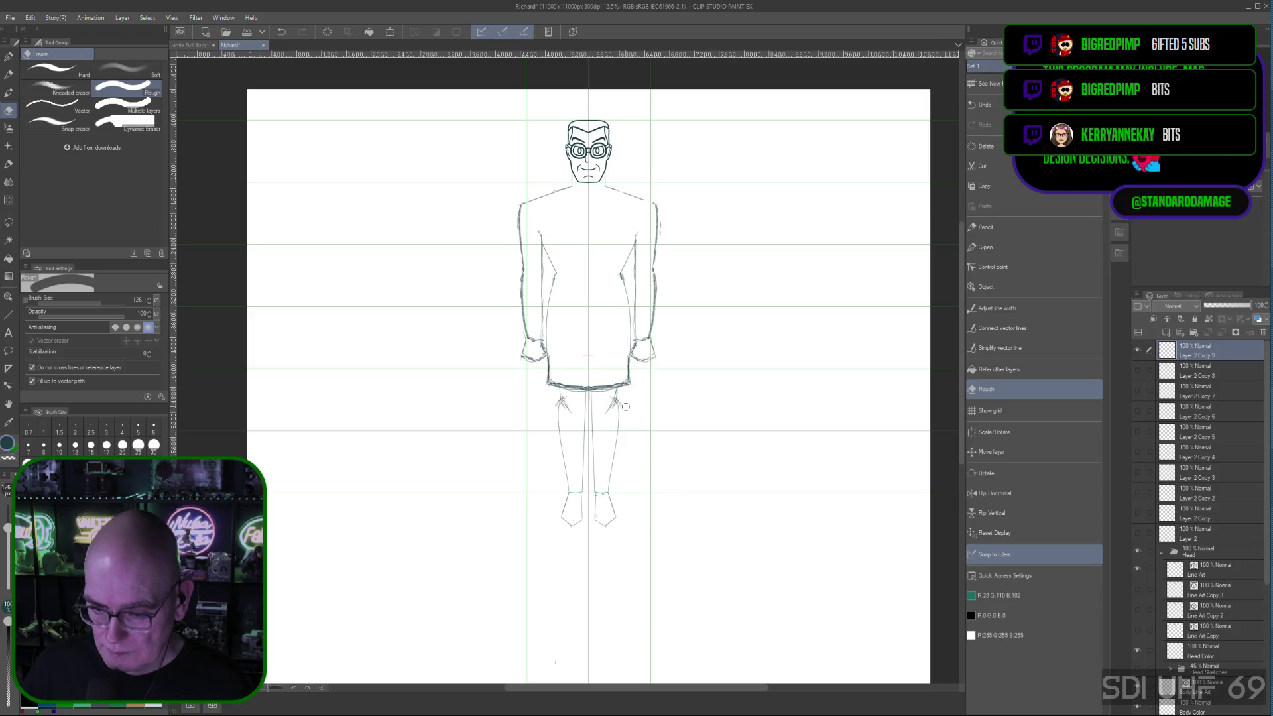
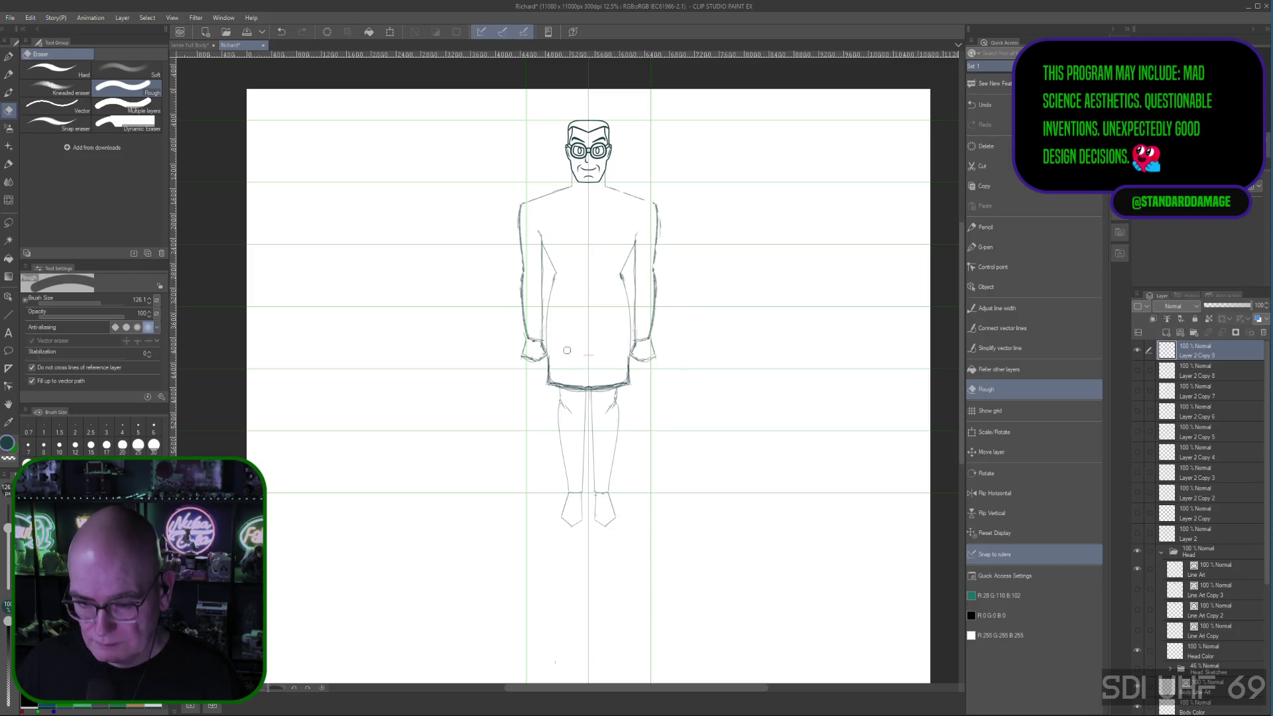
Step: Extend the coat's side edges down past the hips and add a horizontal stroke across the legs
left_click(998, 230)
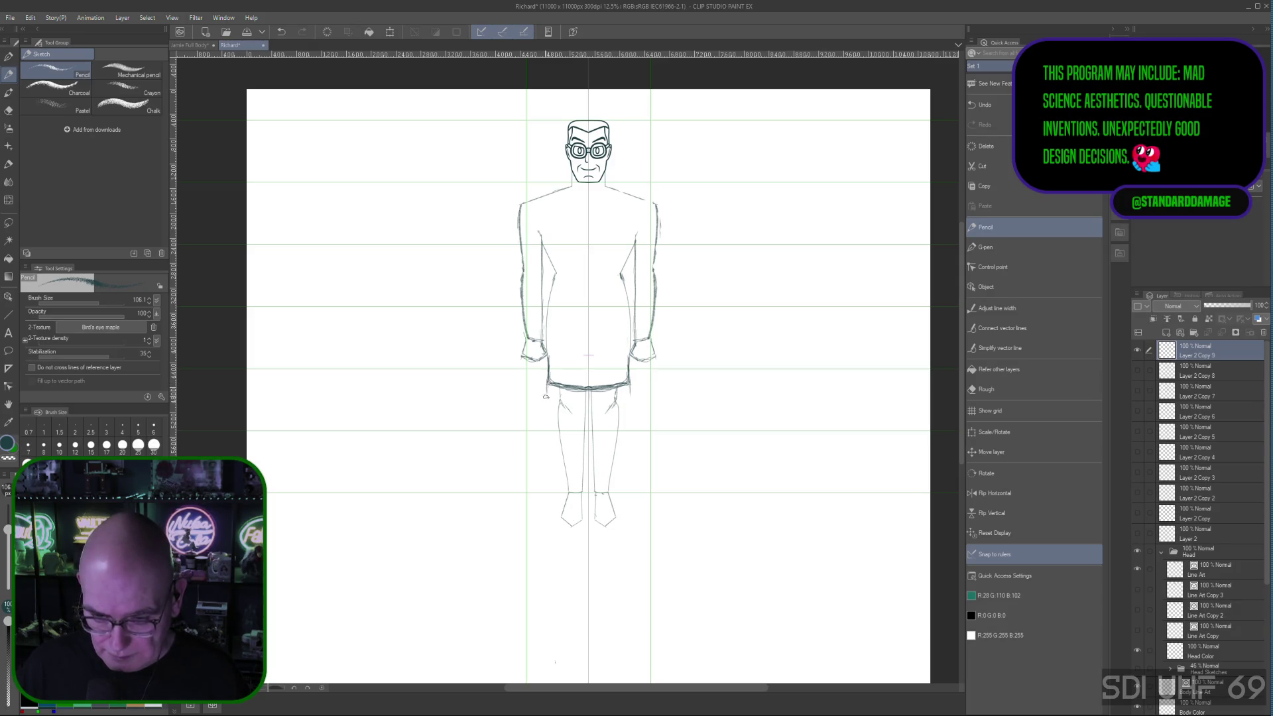
left_click_drag(545, 388, 543, 409)
left_click_drag(633, 382, 631, 408)
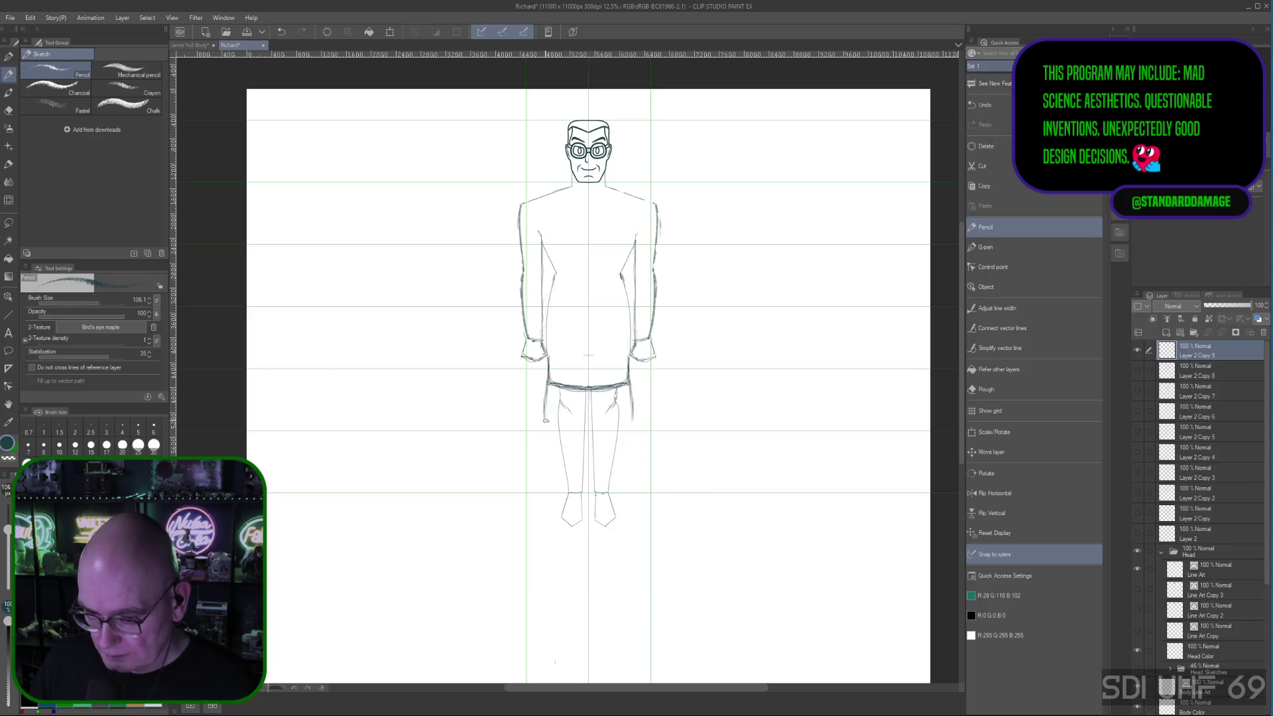
left_click_drag(563, 430, 597, 430)
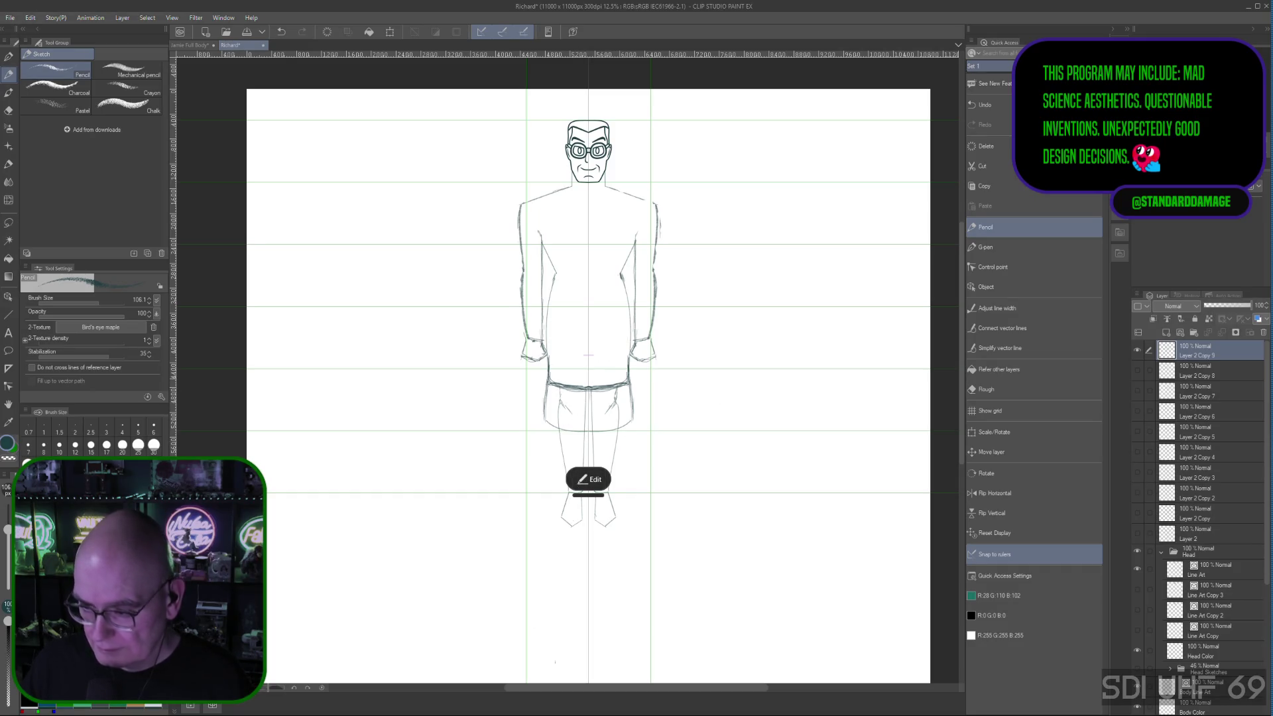
Step: Erase the old waistband line across the coat on Layer 2 Copy 9 with the Rough eraser
left_click(1195, 374)
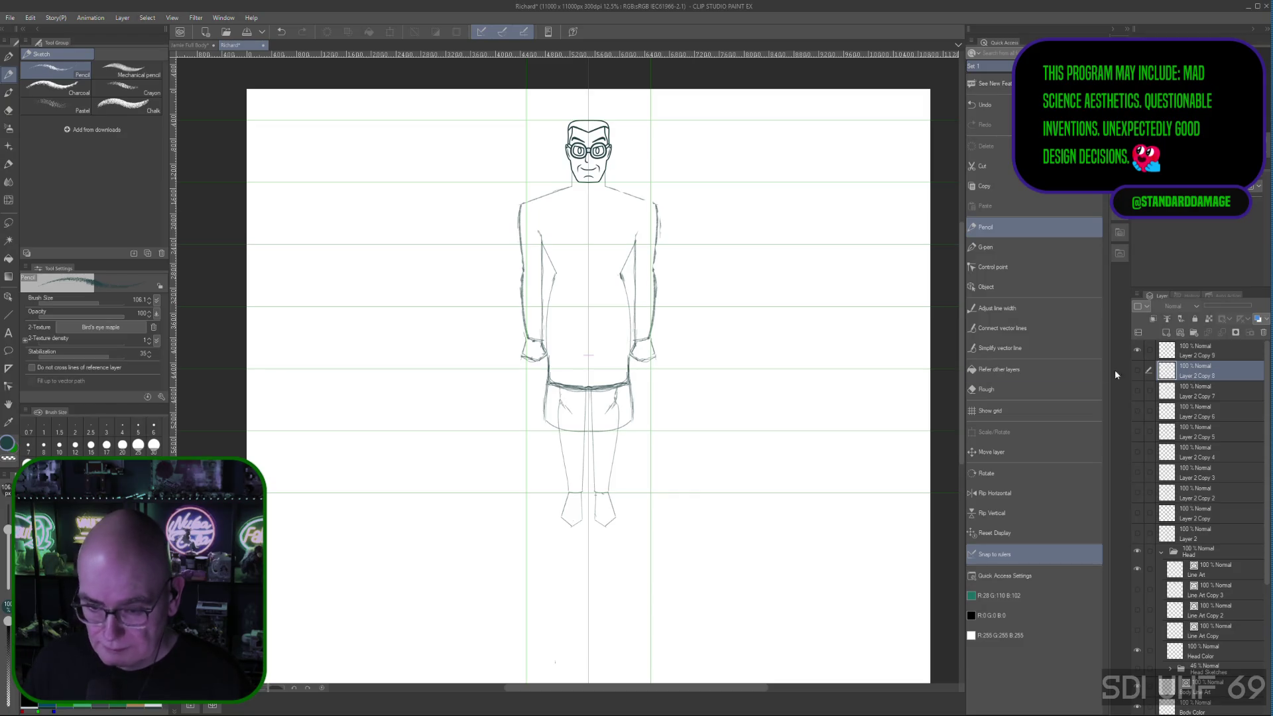
left_click(1006, 390)
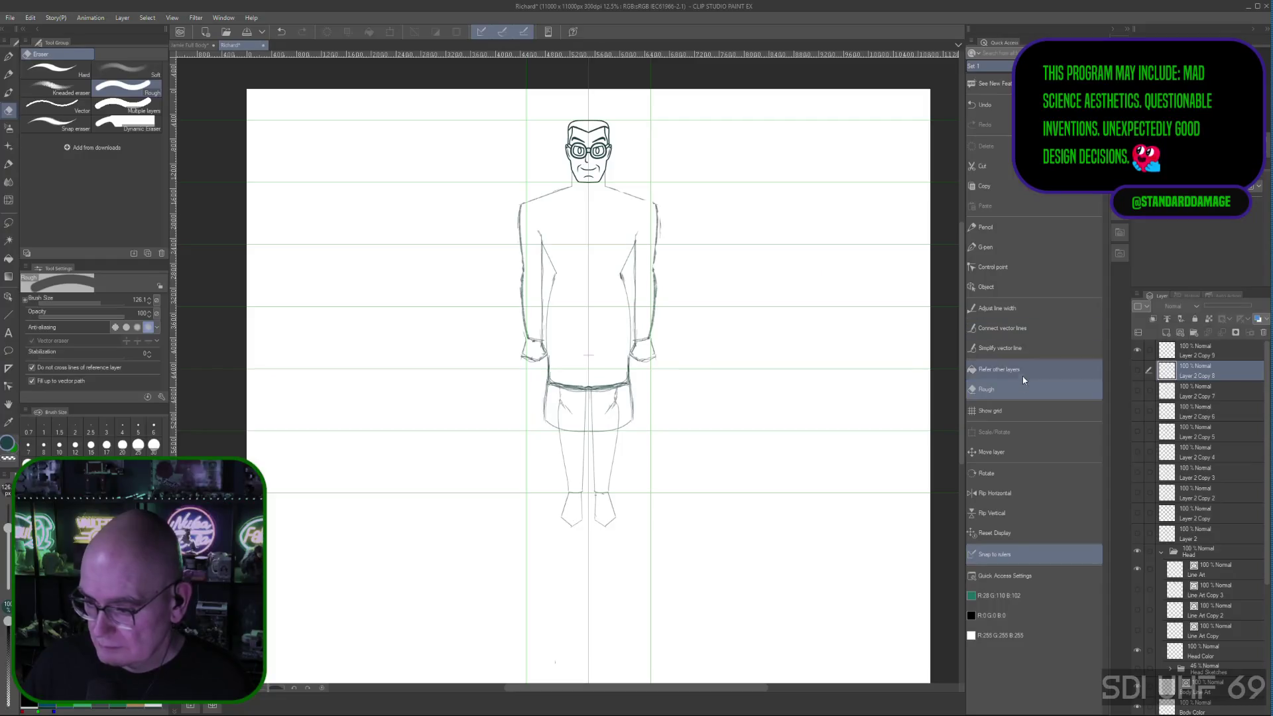
left_click(1208, 351)
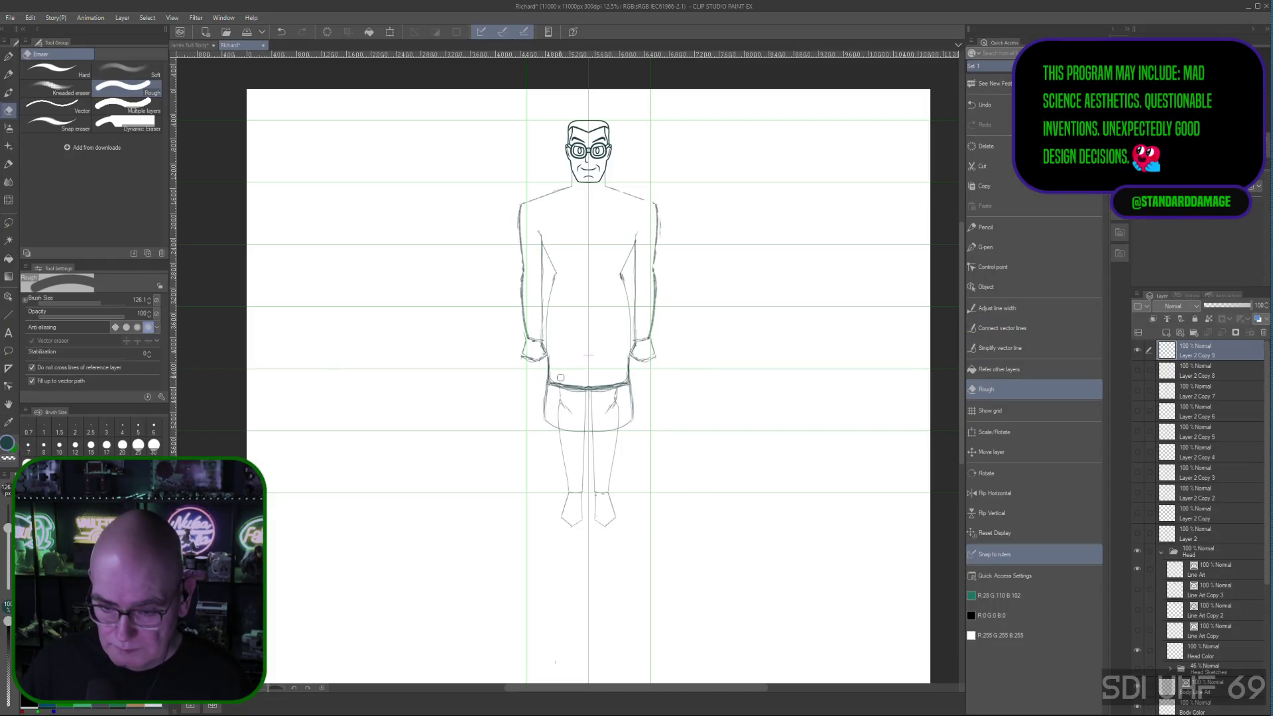
mouse_move(557, 373)
left_mouse_down()
mouse_move(558, 403)
mouse_move(585, 388)
mouse_move(565, 388)
mouse_move(620, 389)
mouse_move(618, 418)
left_mouse_up()
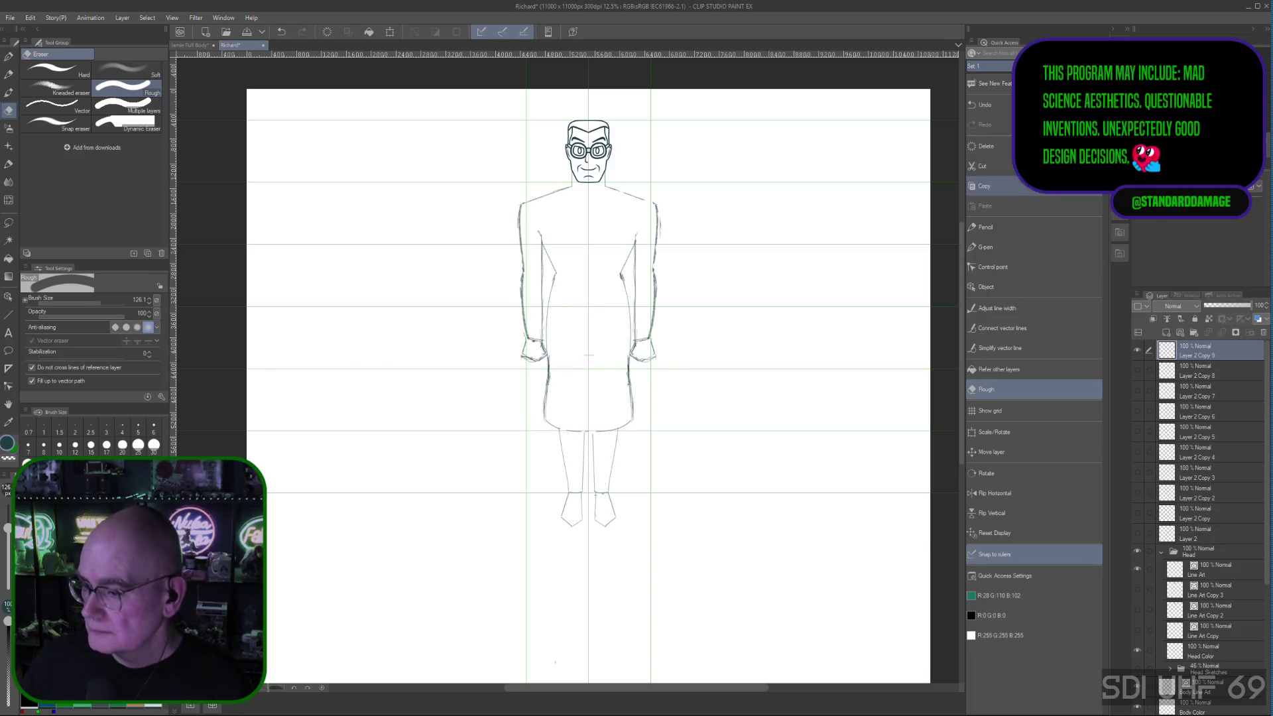
Step: Redraw the coat's left edge lower with the Pencil on Layer 2 Copy 9
left_click(994, 228)
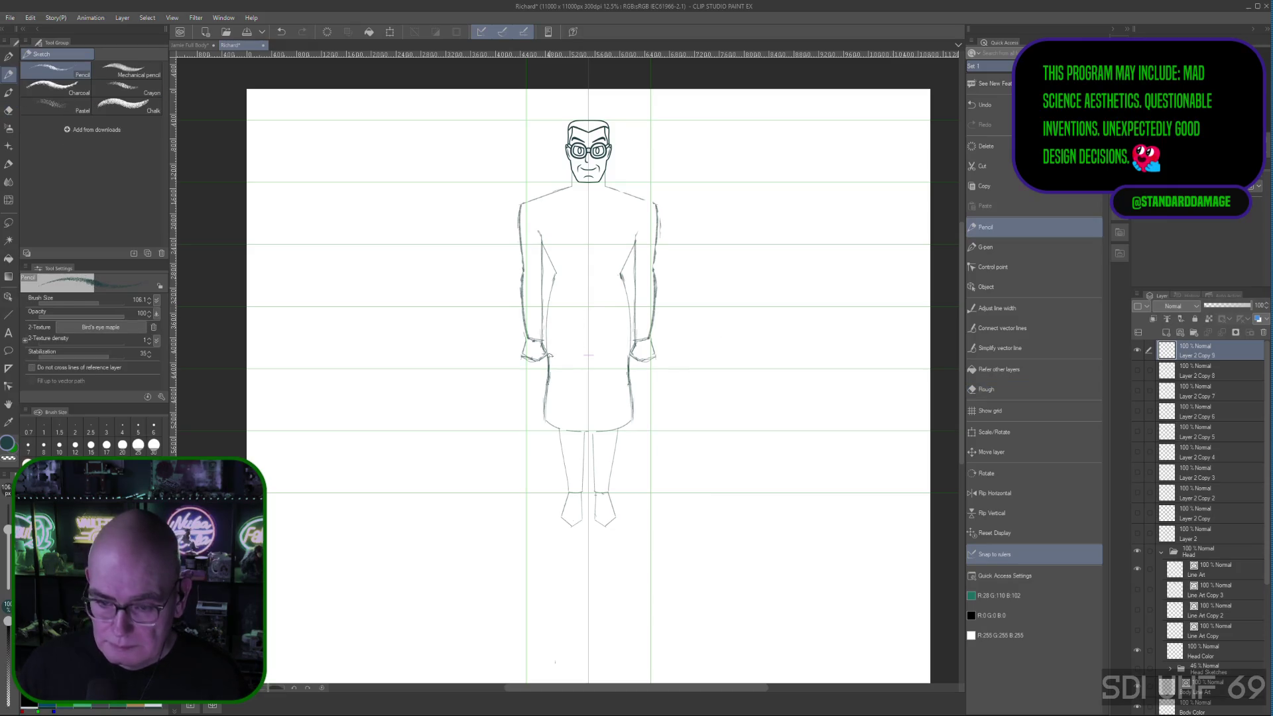
left_click_drag(548, 376, 543, 418)
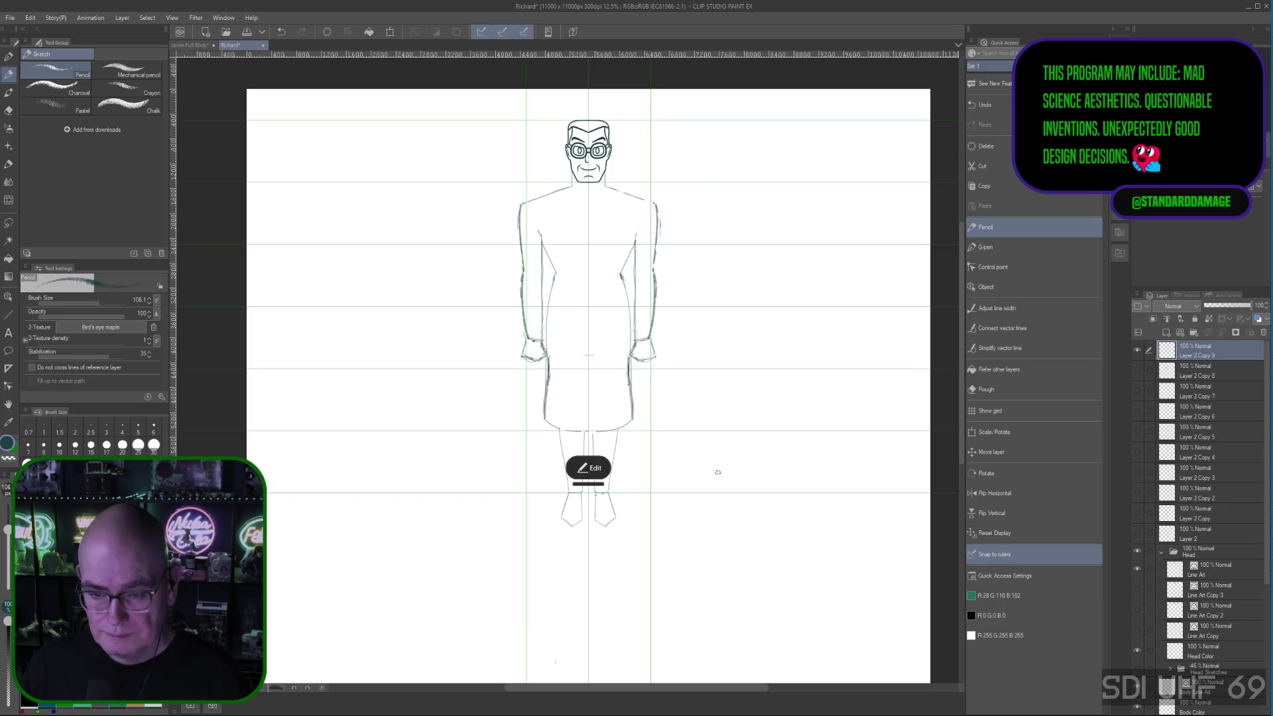
left_click(1205, 372)
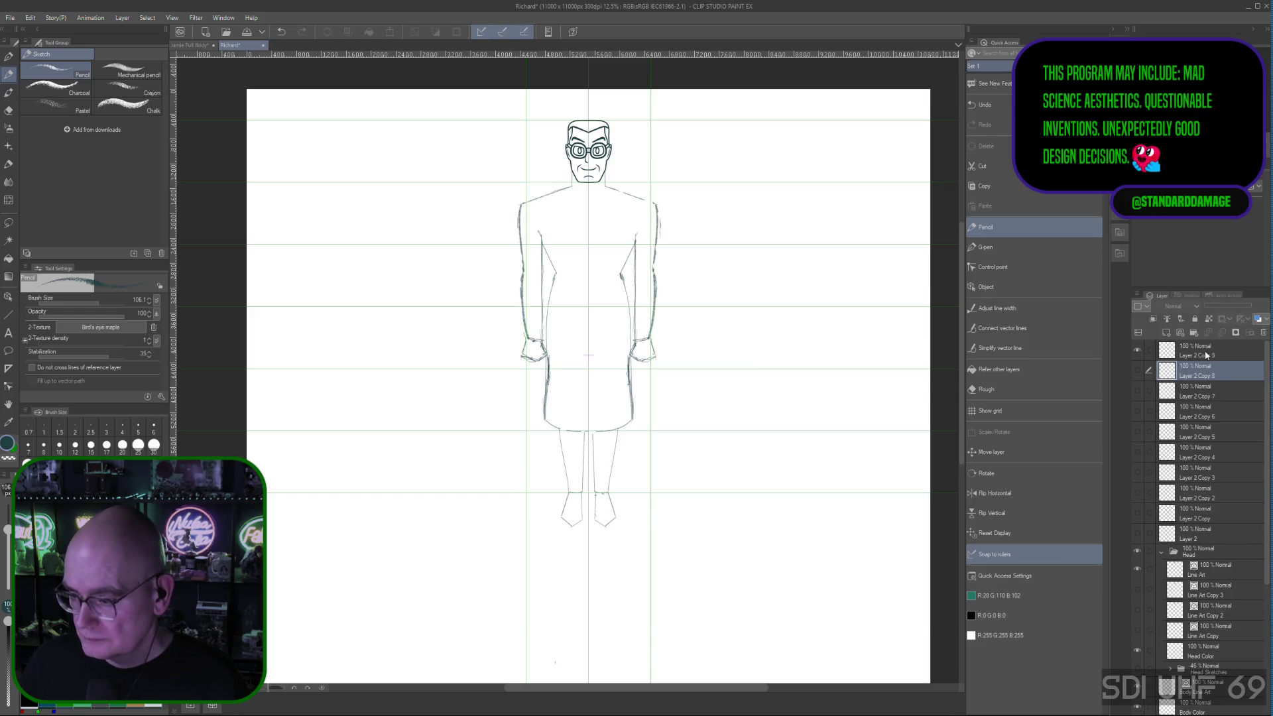
left_click(1213, 348)
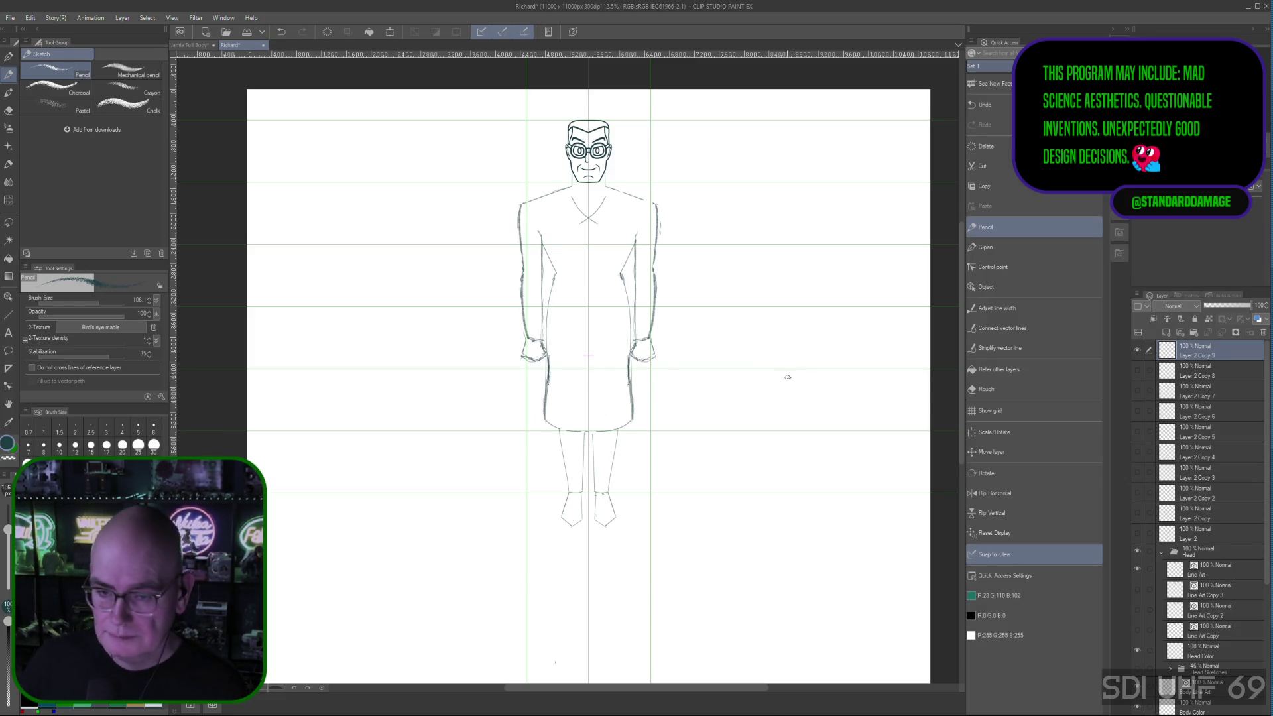
Step: Undo the lapel strokes and sketch mirrored shoulder seams with the symmetry ruler
key("ctrl+z")
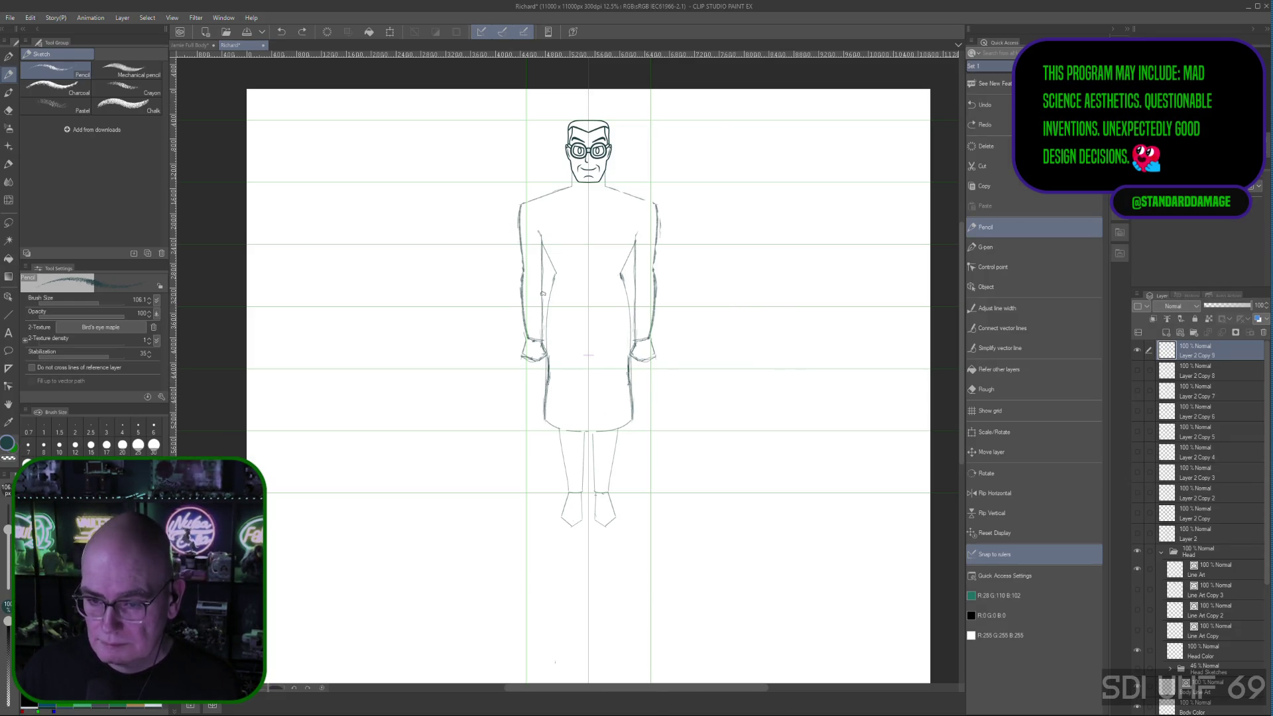
left_click(635, 237)
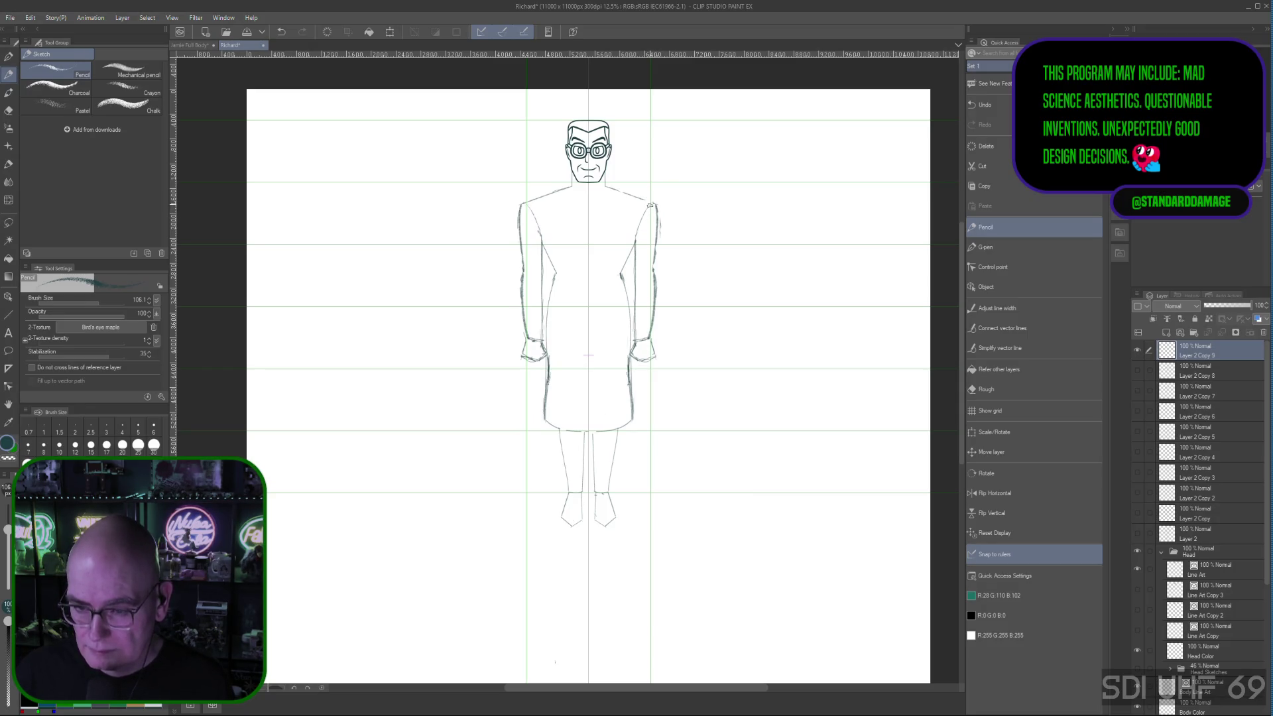
left_click(992, 390)
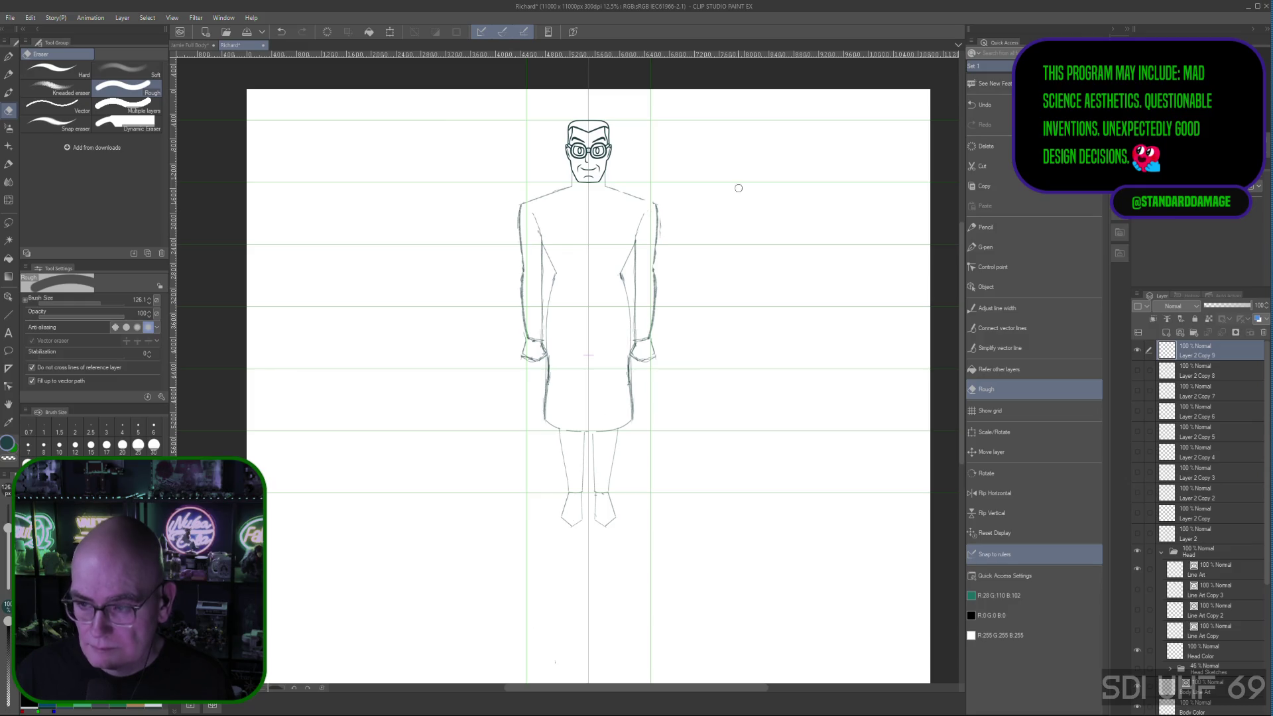
key("p")
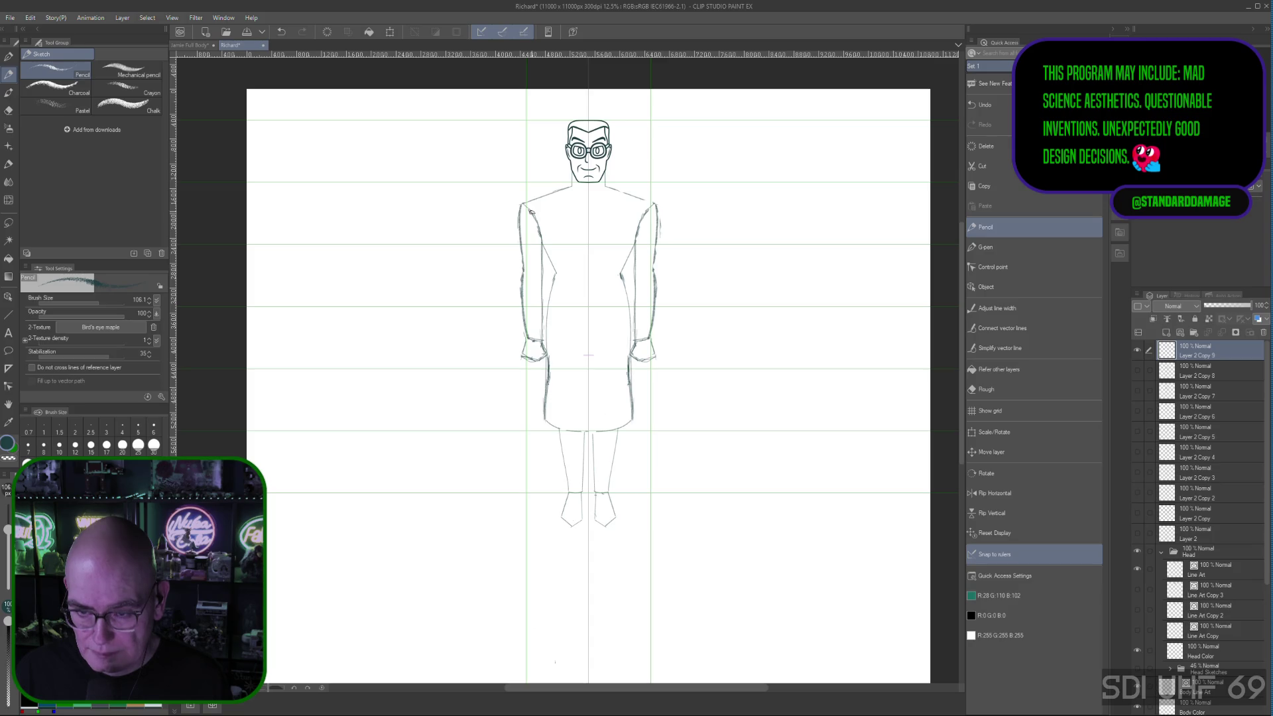
left_click_drag(518, 202, 527, 213)
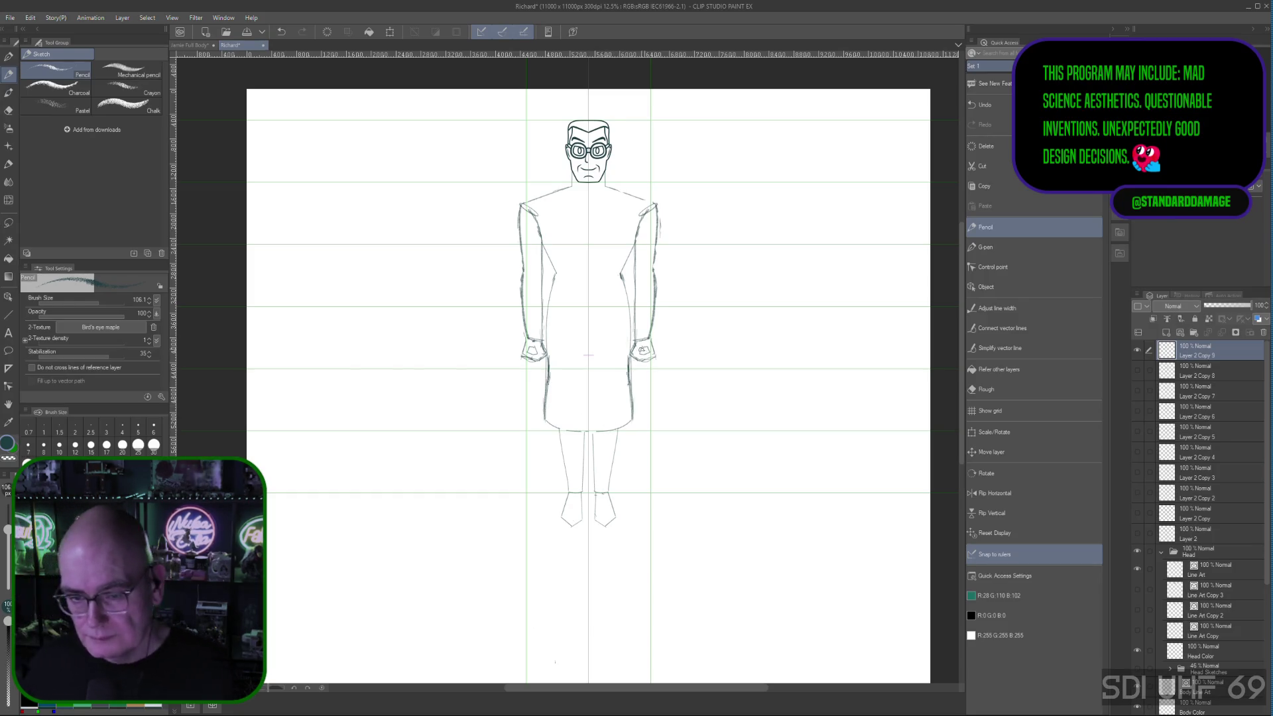
Step: Undo the recent shoulder strokes and switch to the Jamie Full Body document
key("ctrl+z")
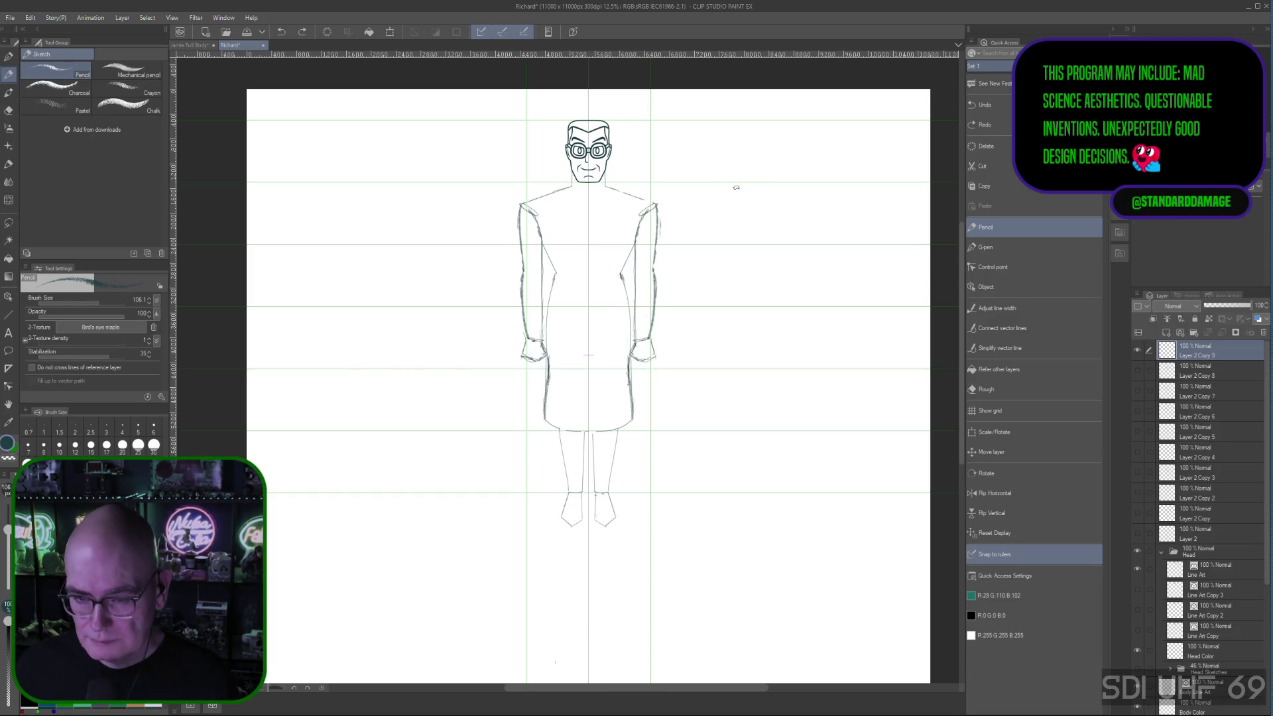
key("ctrl+z")
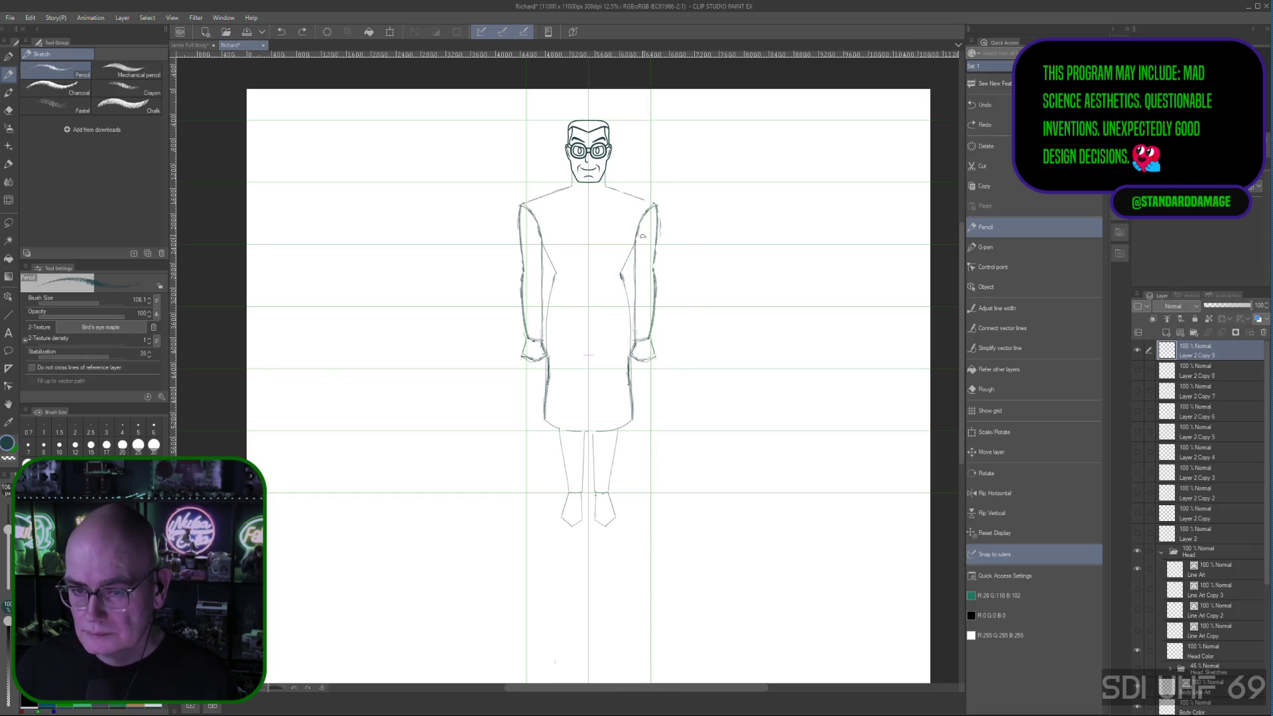
key("ctrl+z")
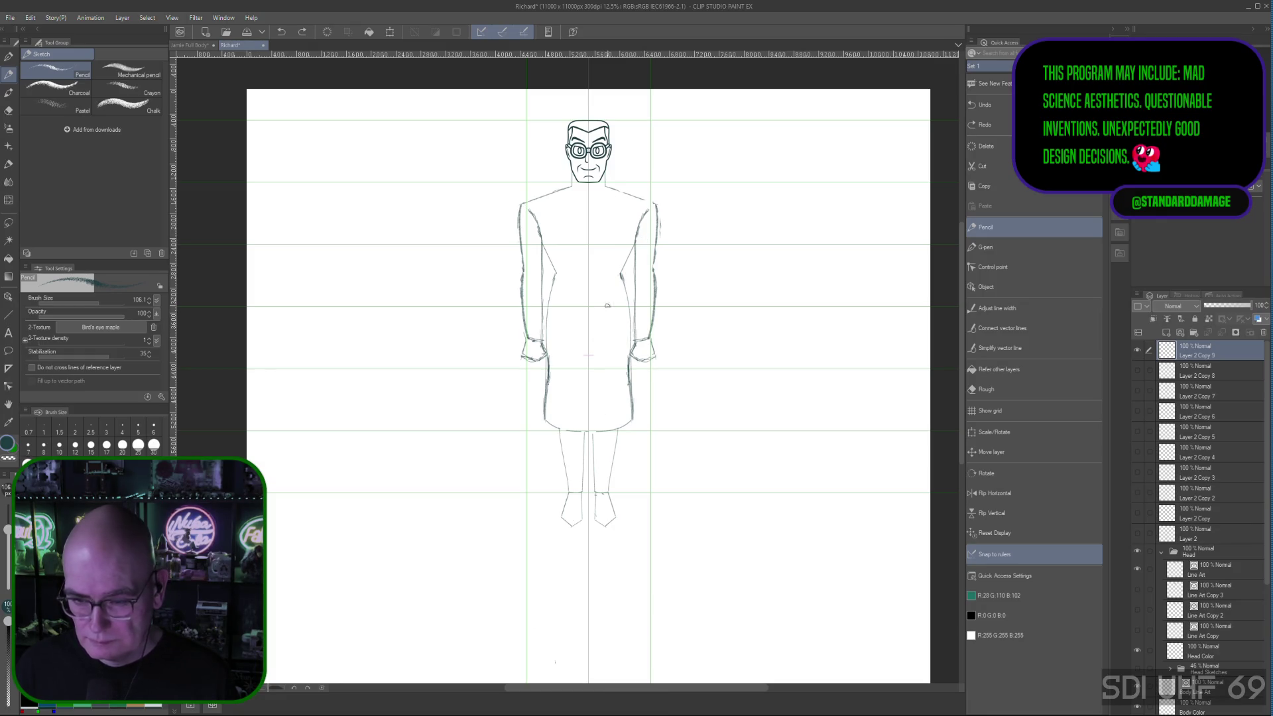
key("ctrl+z")
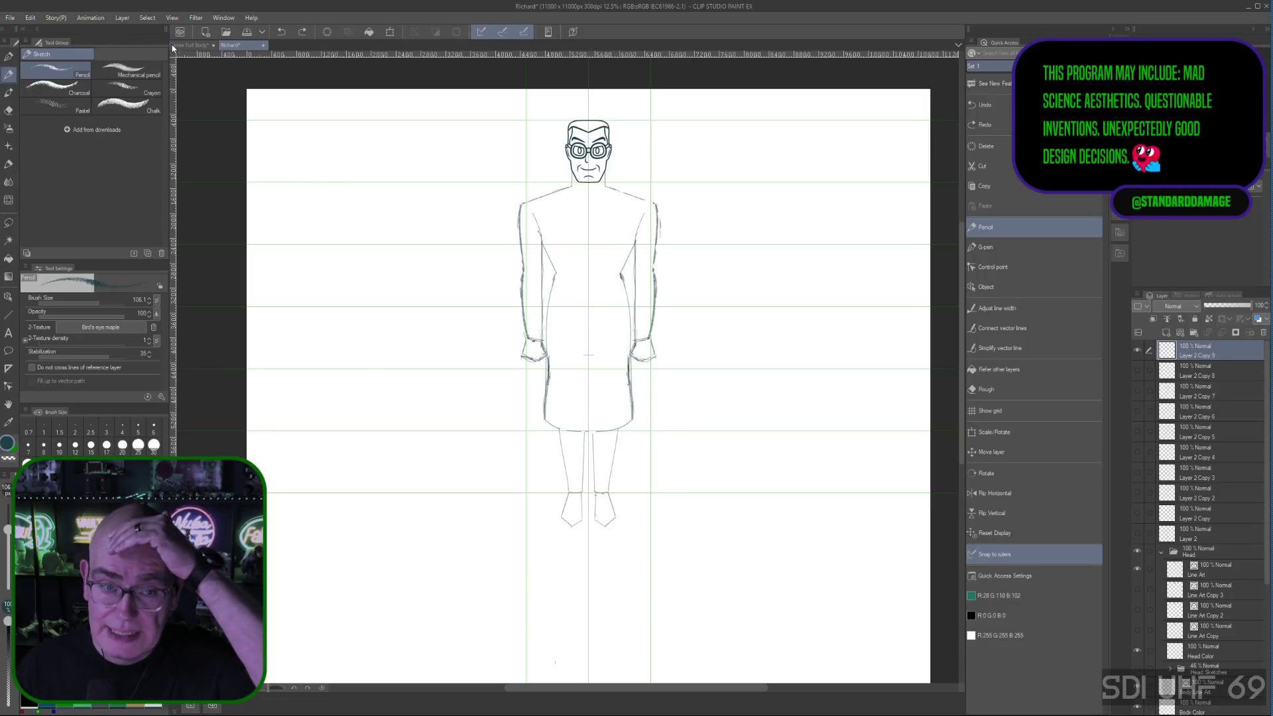
key("ctrl+Tab")
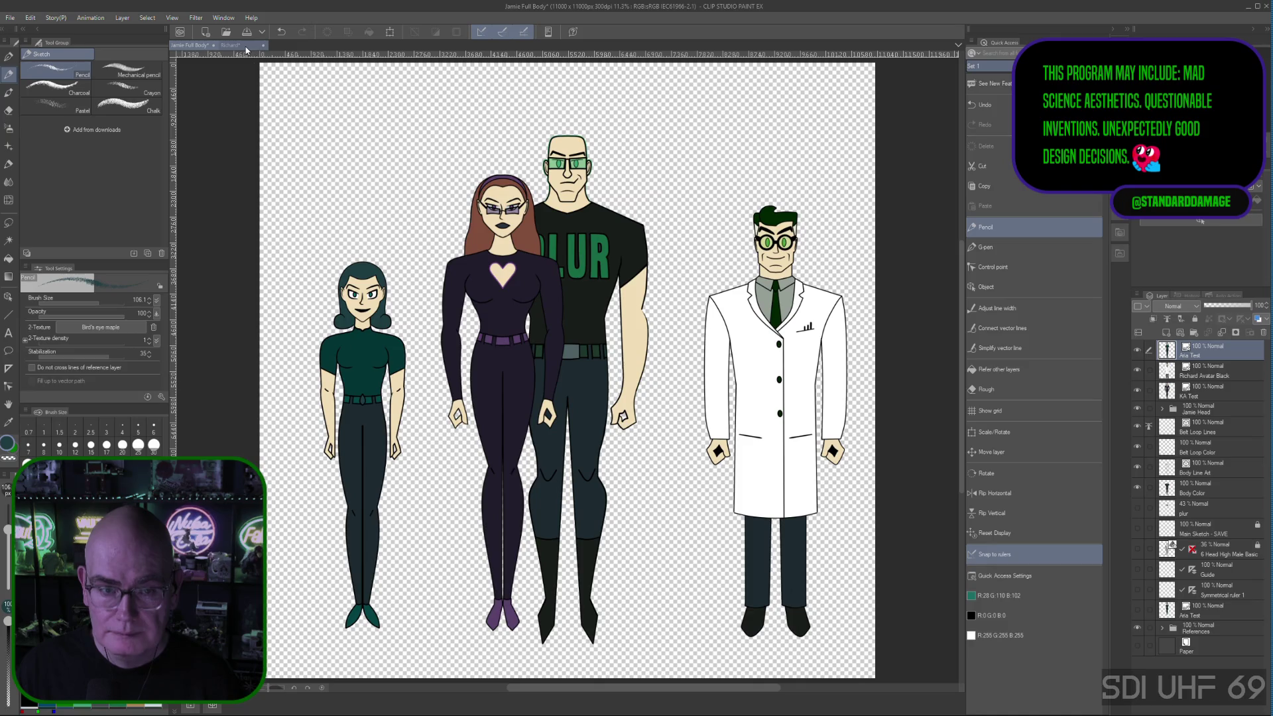
Step: Flip between the Jamie Full Body and Richard tabs to compare, ending on the Richard sketch
left_click(246, 47)
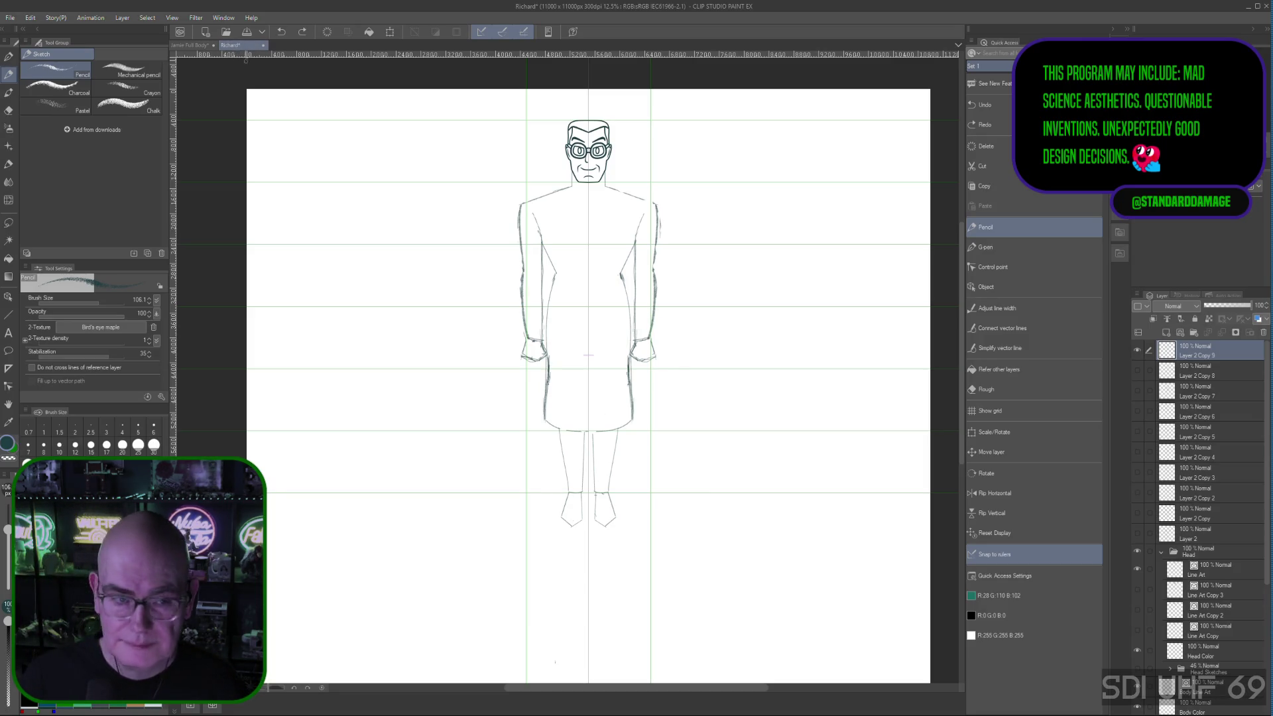
left_click(207, 47)
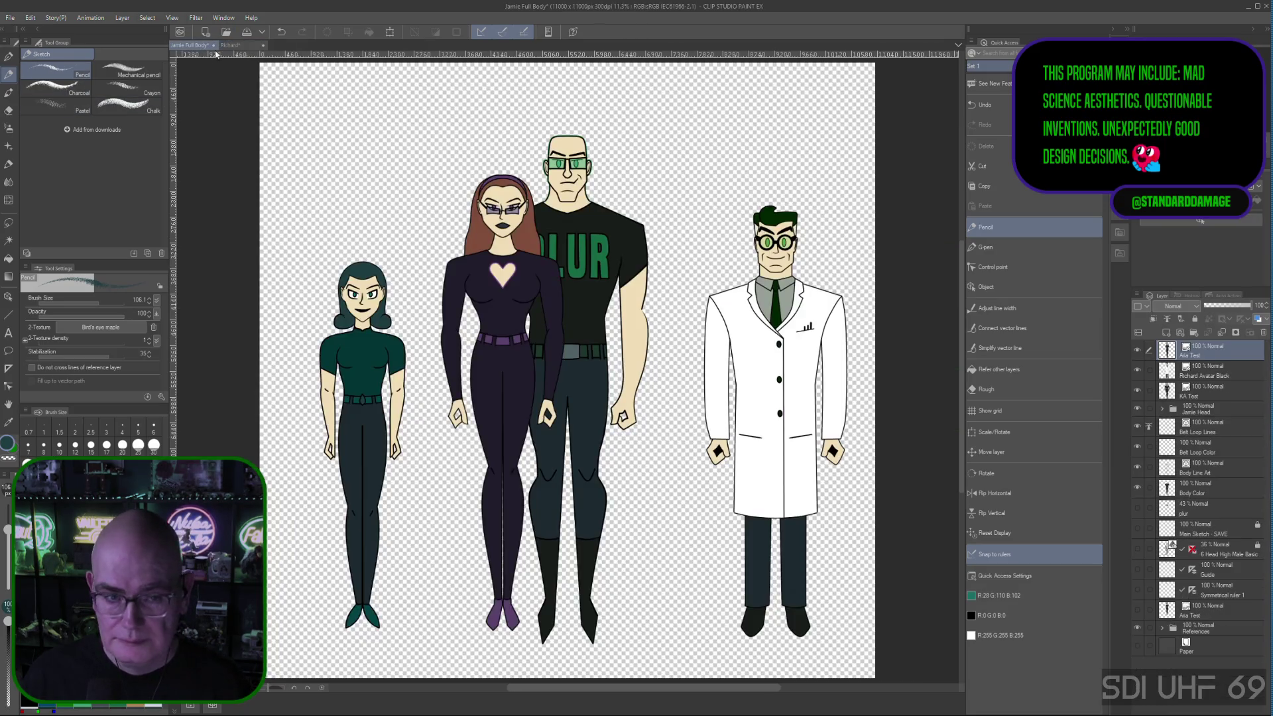
left_click(237, 49)
left_click(216, 47)
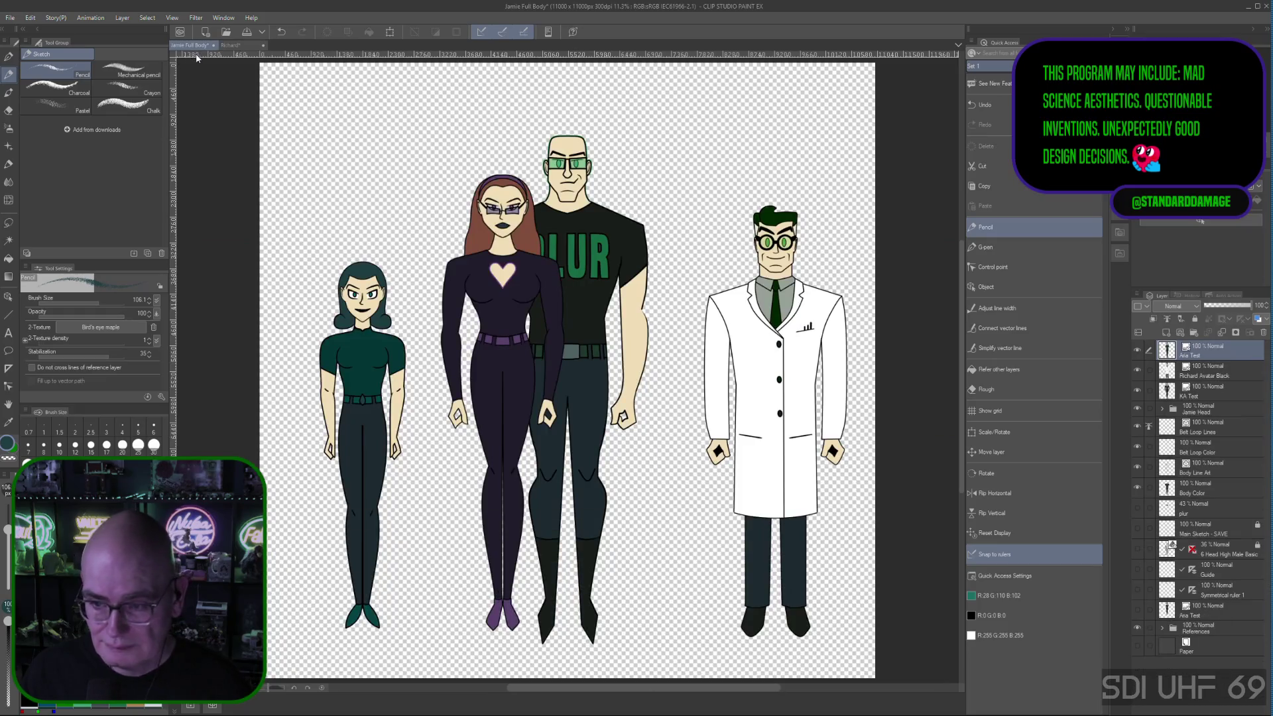
left_click(244, 46)
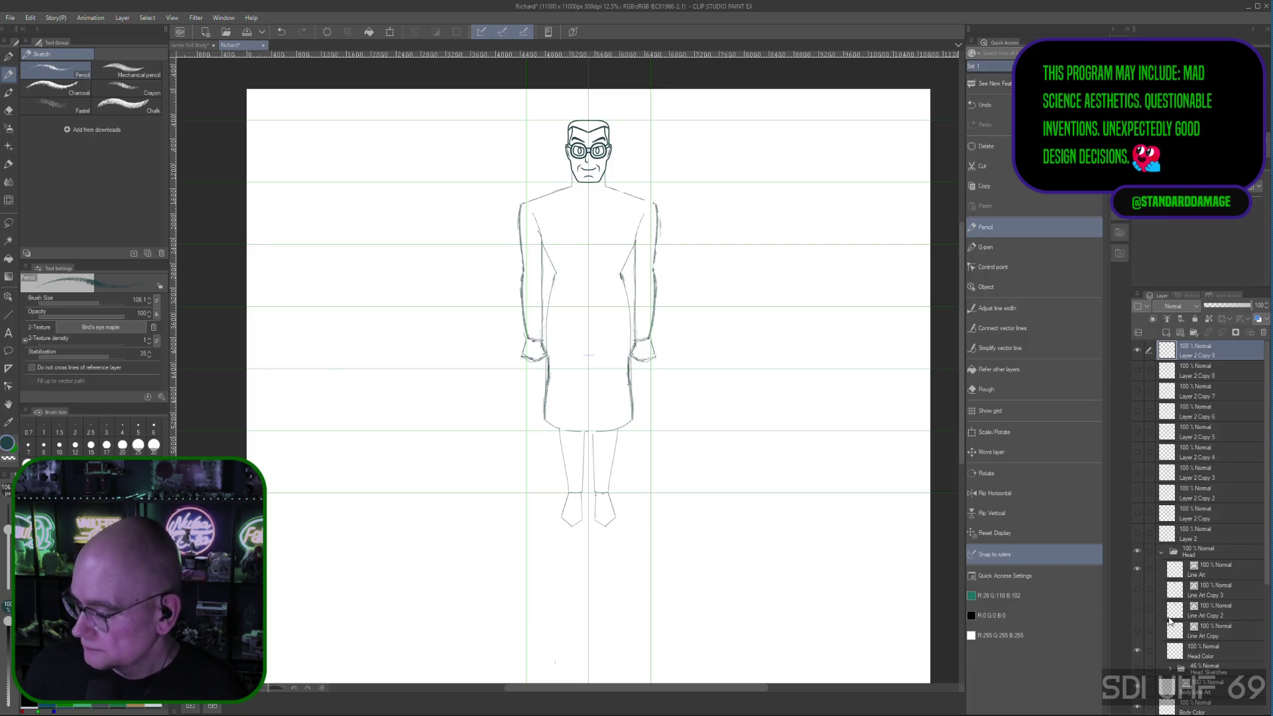
mouse_move(1267, 538)
left_click_drag(1269, 538, 1260, 707)
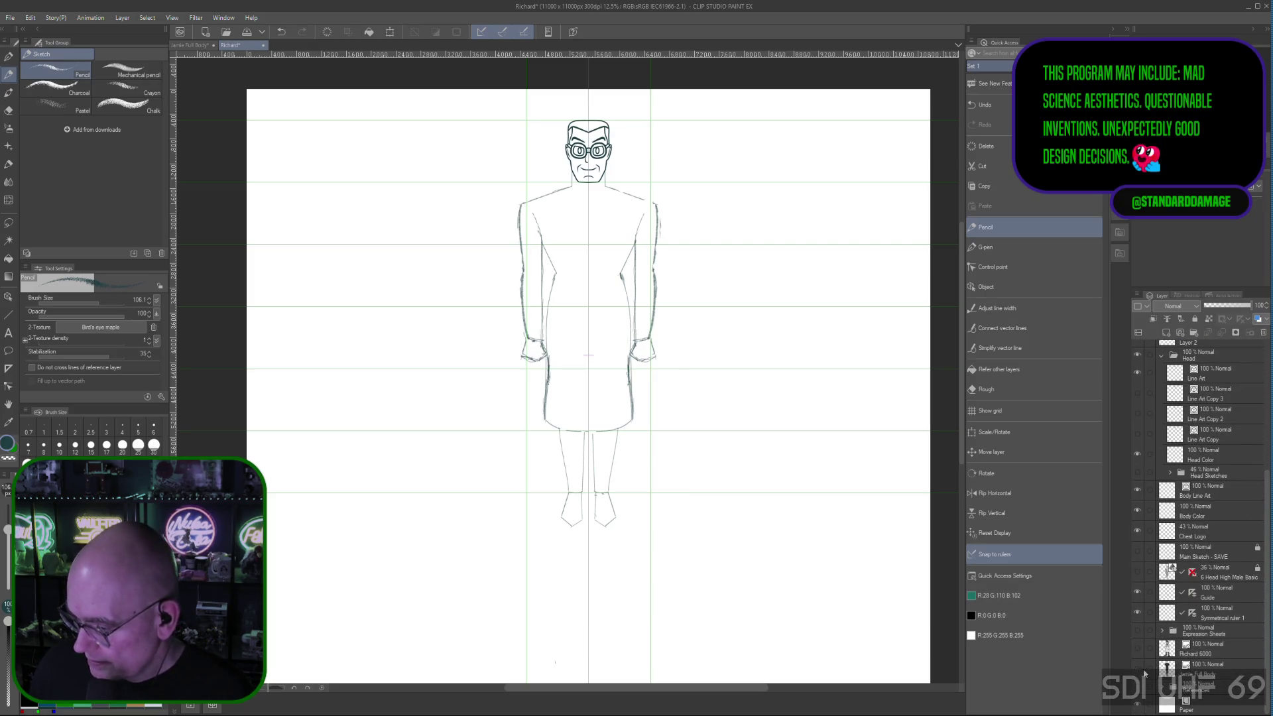
Step: Show the Richard 6000 reference and cancel the accidental transform on the sketch layer
left_click(1138, 649)
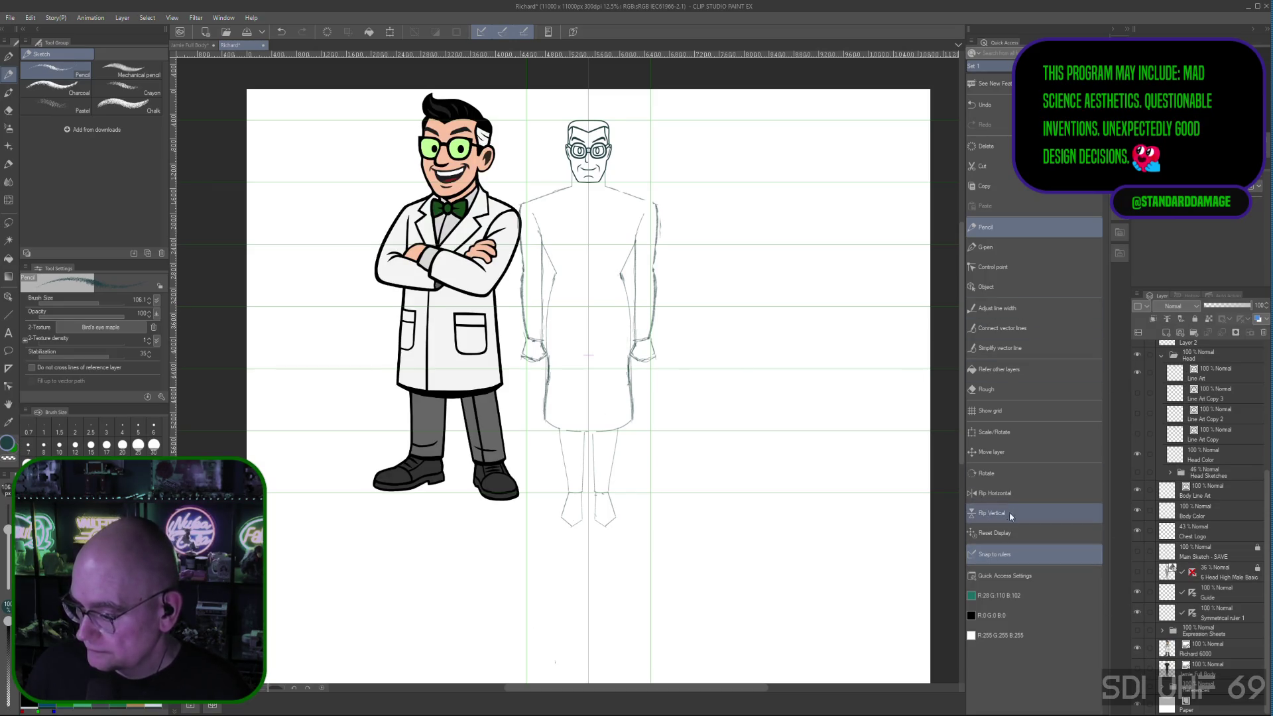
left_click(996, 430)
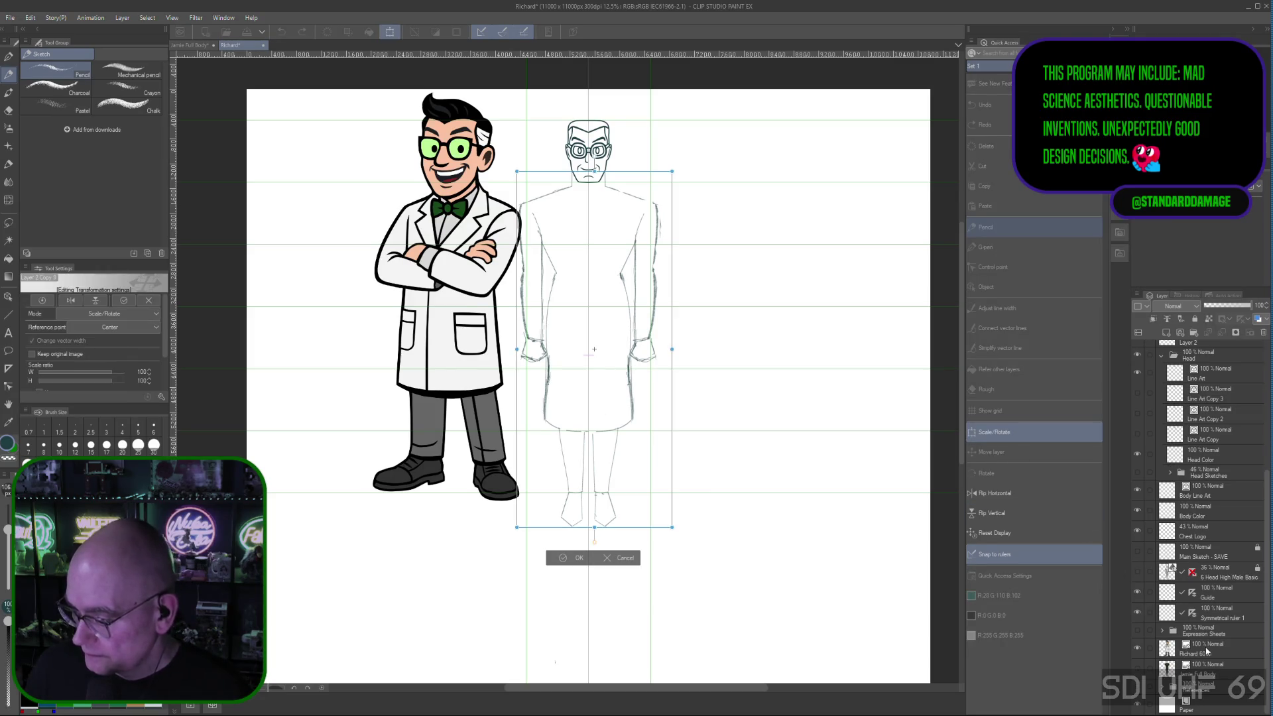
left_click(979, 556)
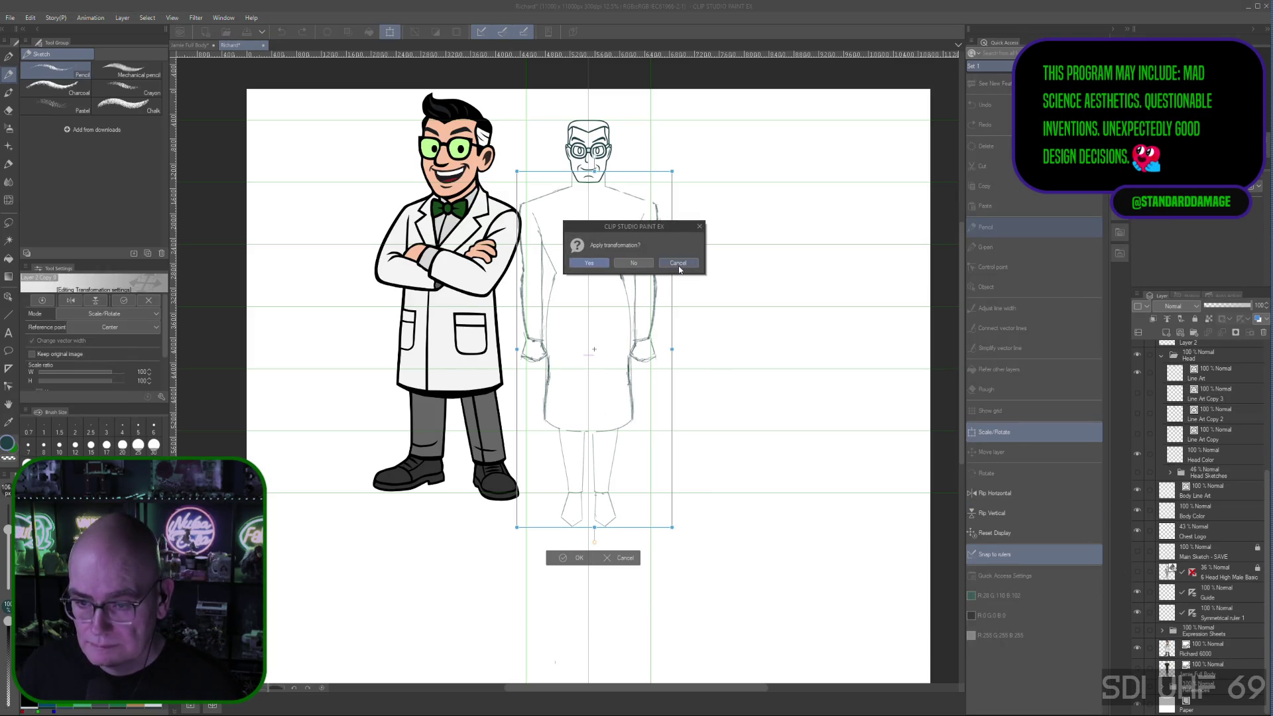
left_click(645, 265)
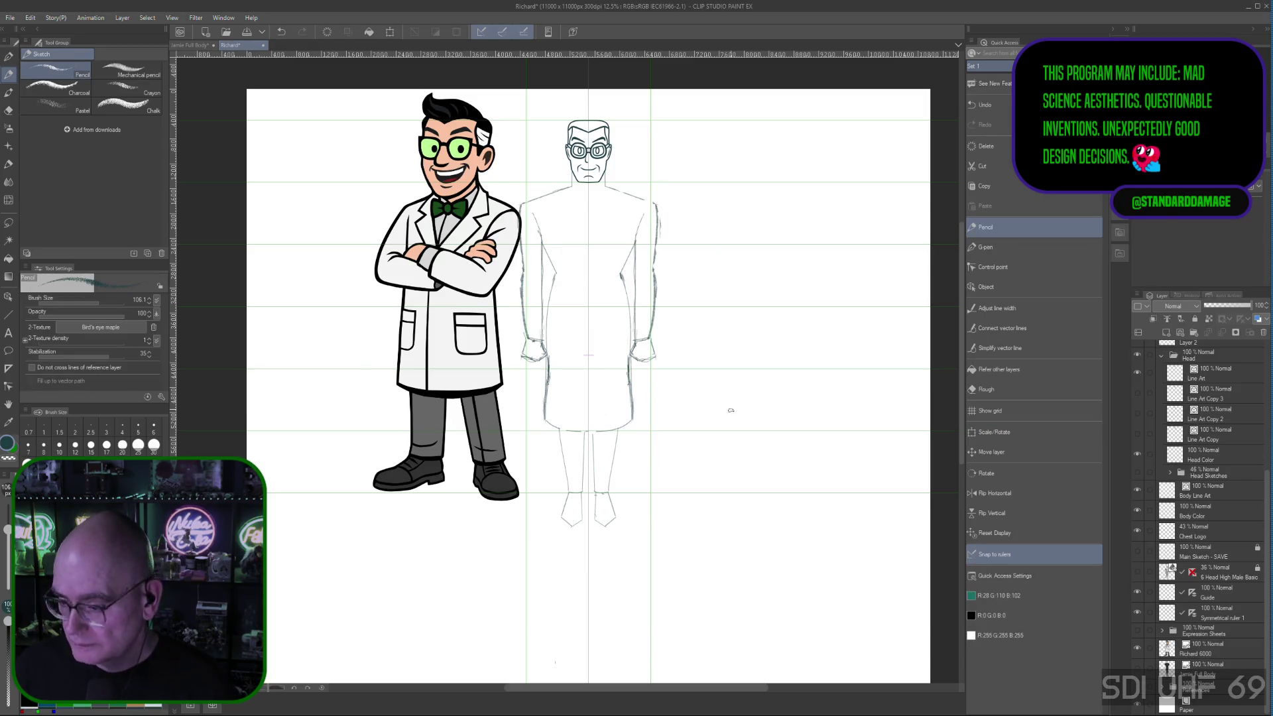
Step: Move the cartoon scientist reference left and slightly down with Scale/Rotate, then apply
left_click(608, 338, "ctrl+shift")
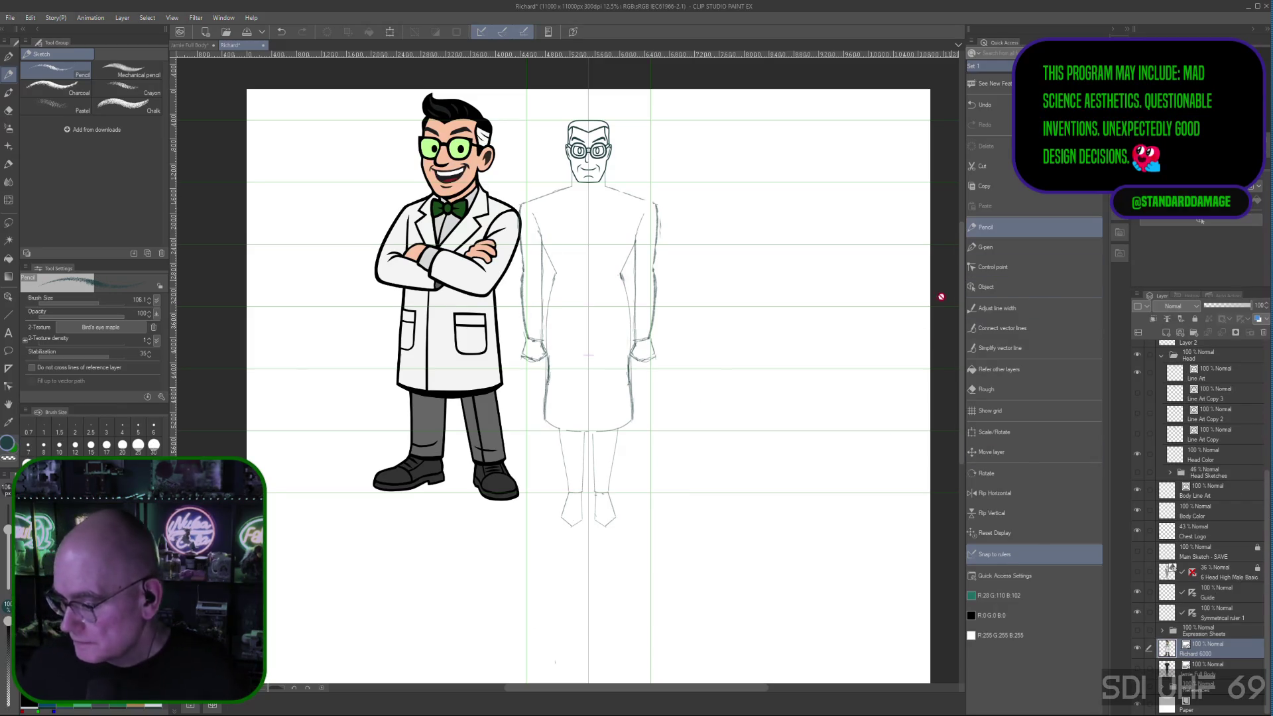
left_click(995, 432)
left_click_drag(437, 268, 403, 296)
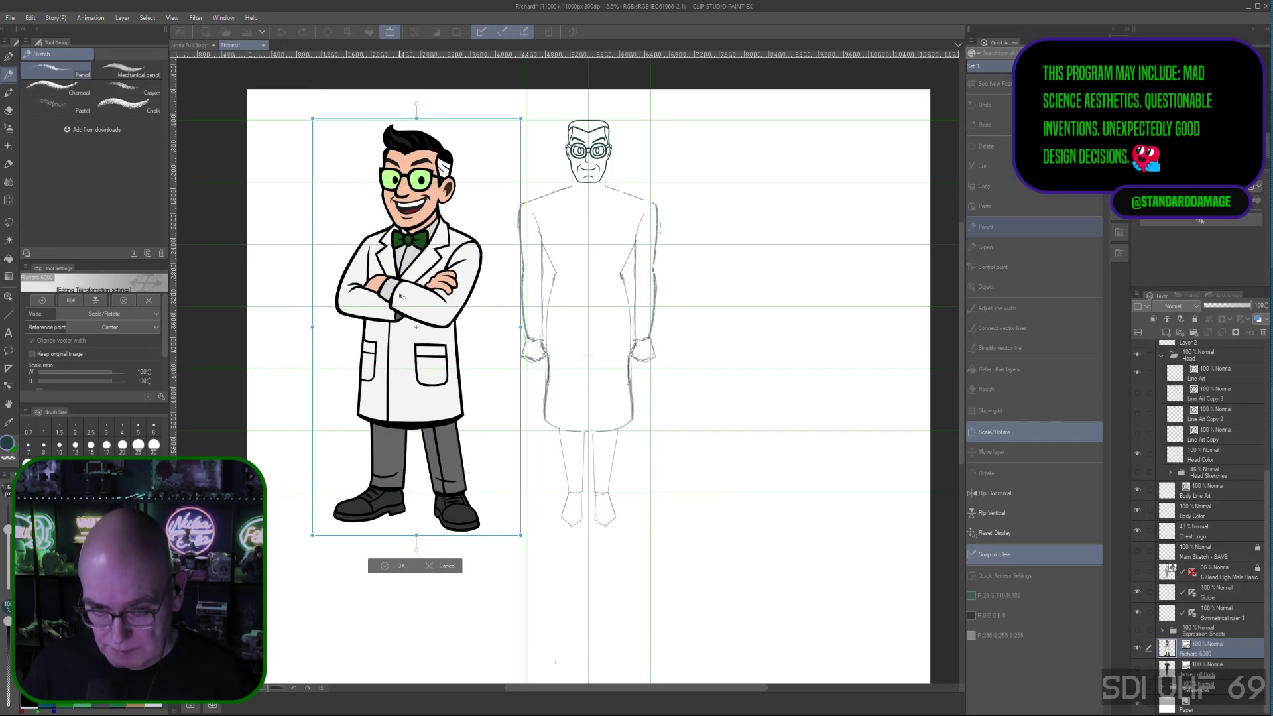
left_click_drag(400, 298, 397, 296)
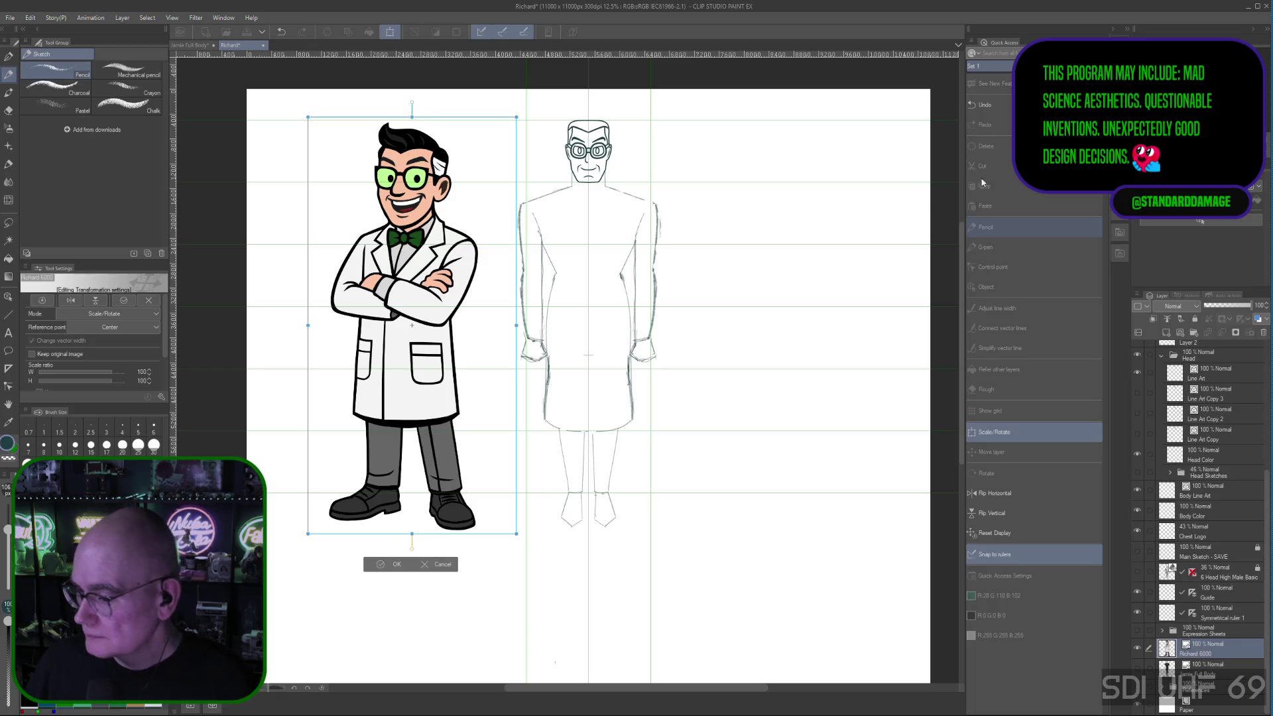
left_click(1234, 618)
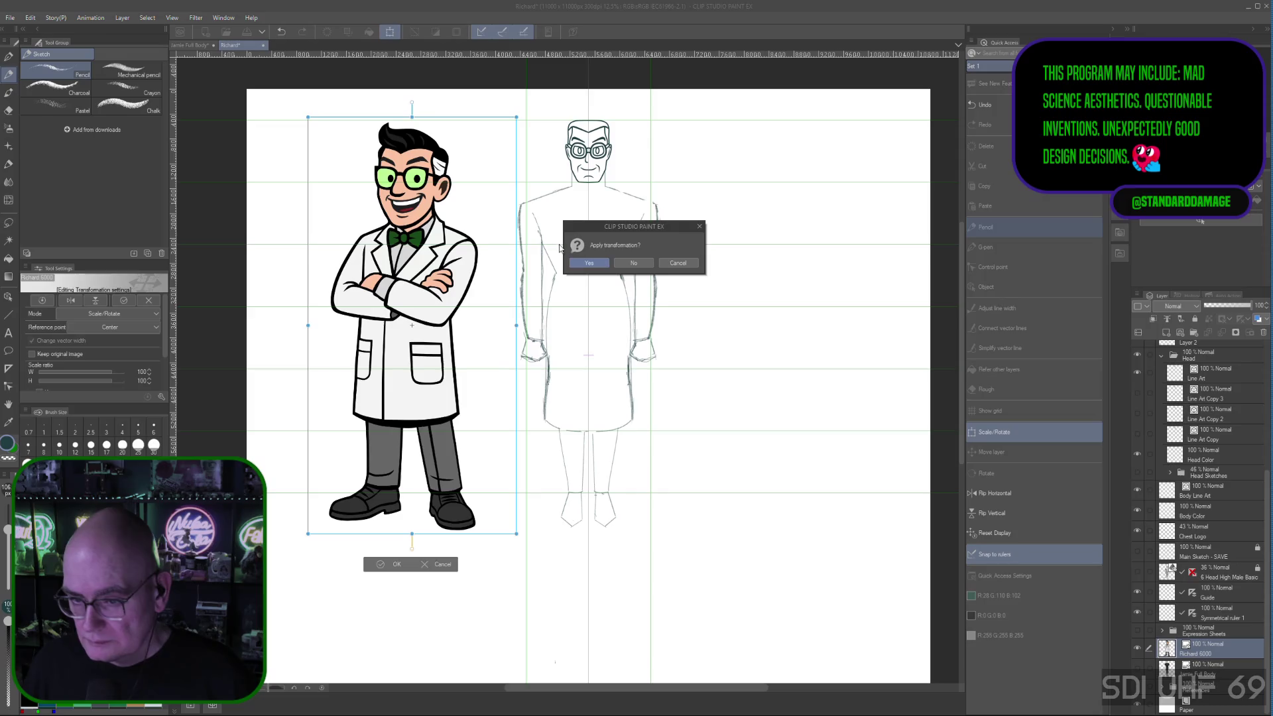
left_click(589, 262)
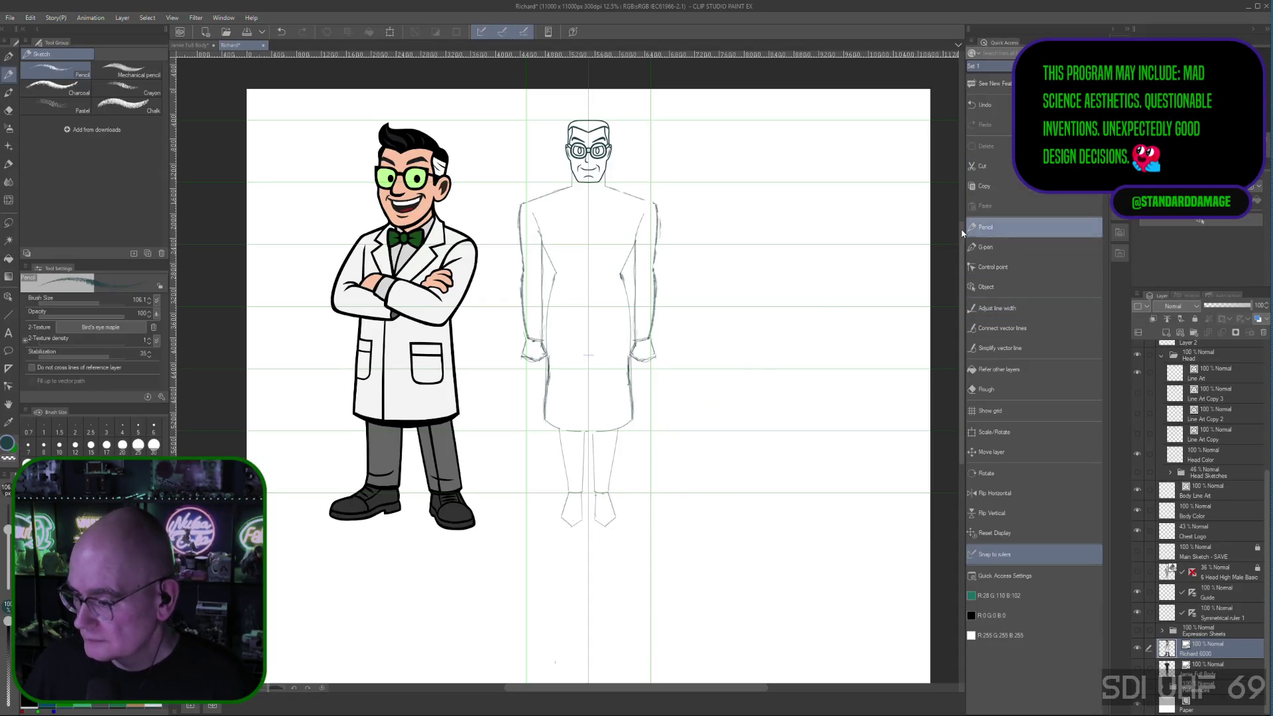
scroll(1204, 498, "up", 5)
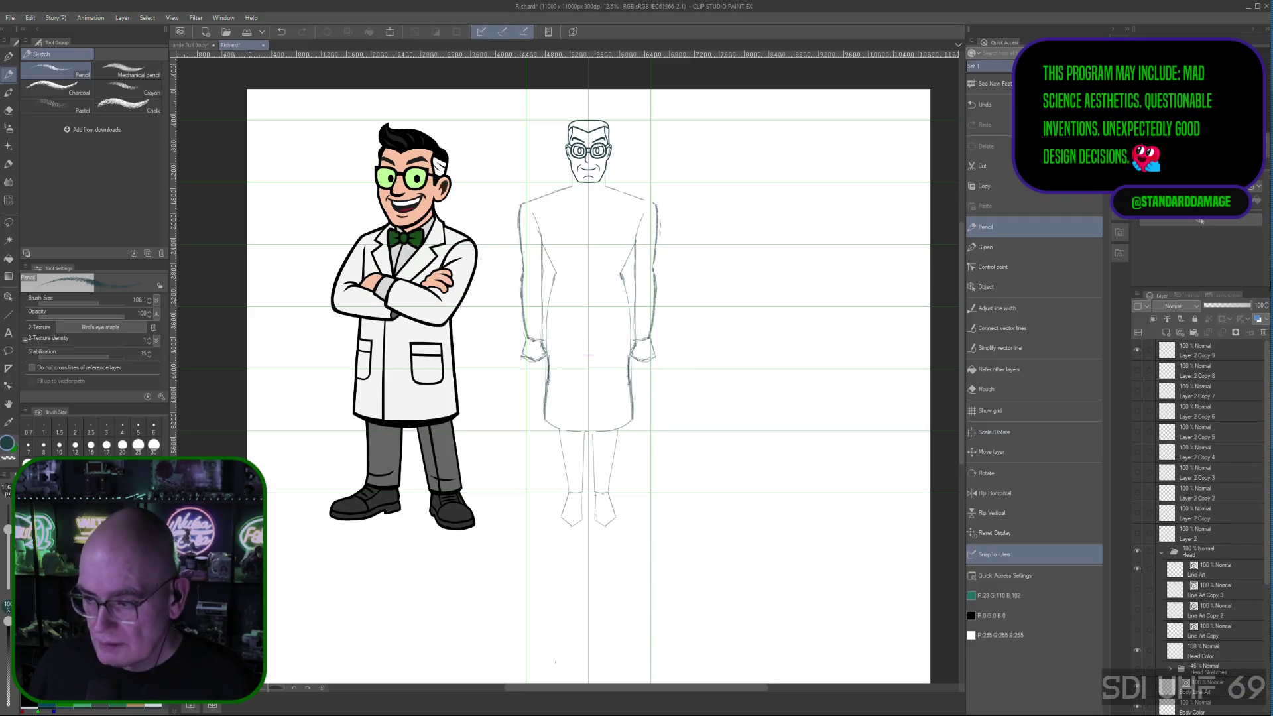
Step: Select the top sketch layer, undo a stray mark at the feet and save the drawing
left_click(1208, 348)
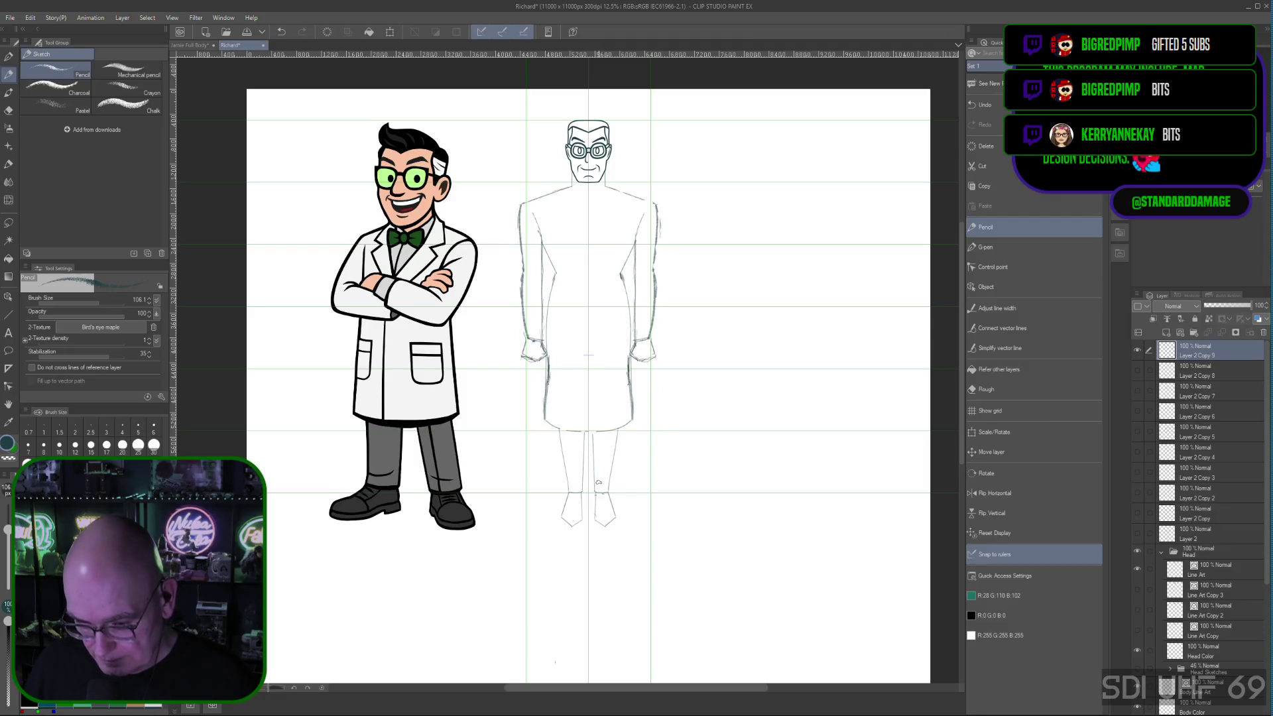
left_click(603, 484)
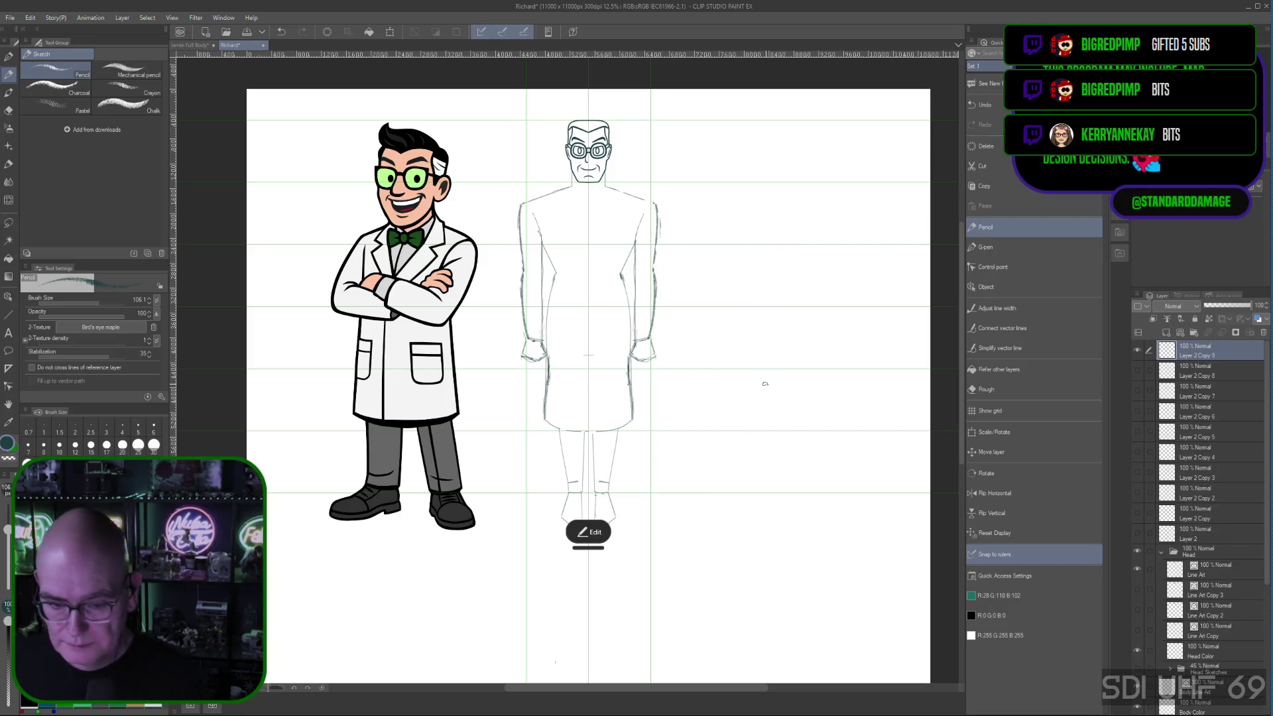
key("ctrl+z")
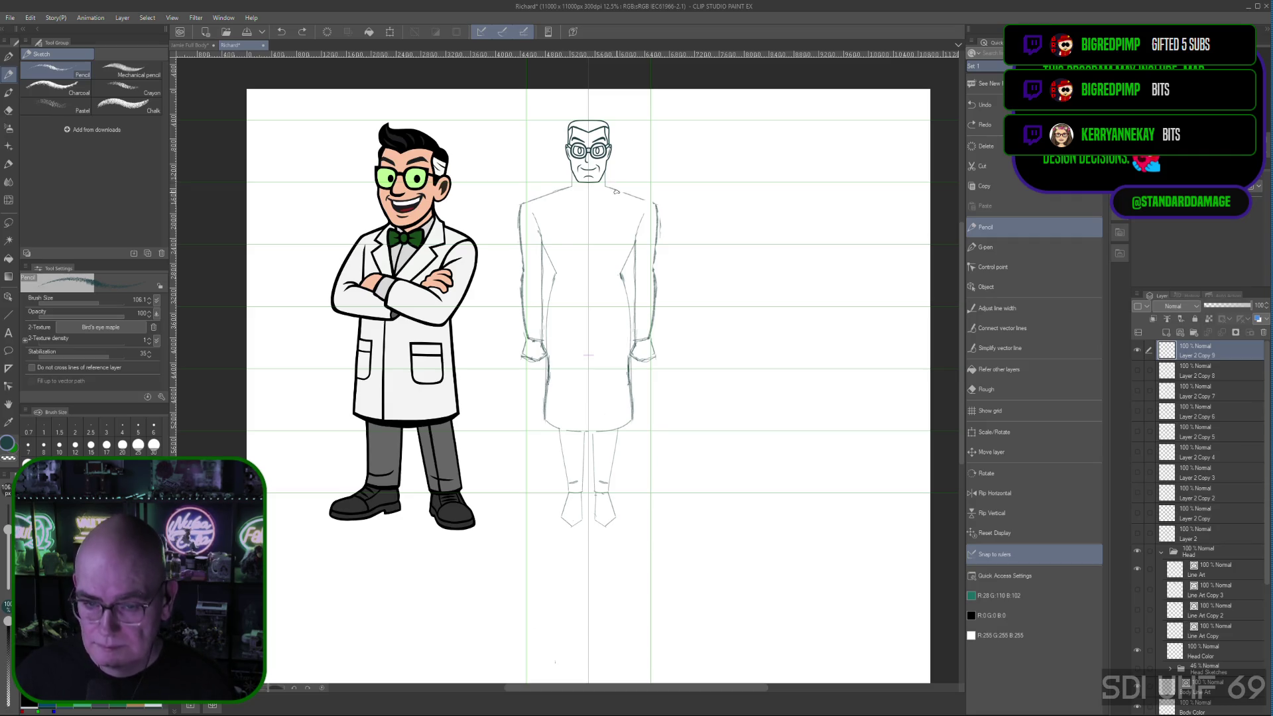
key("ctrl+s")
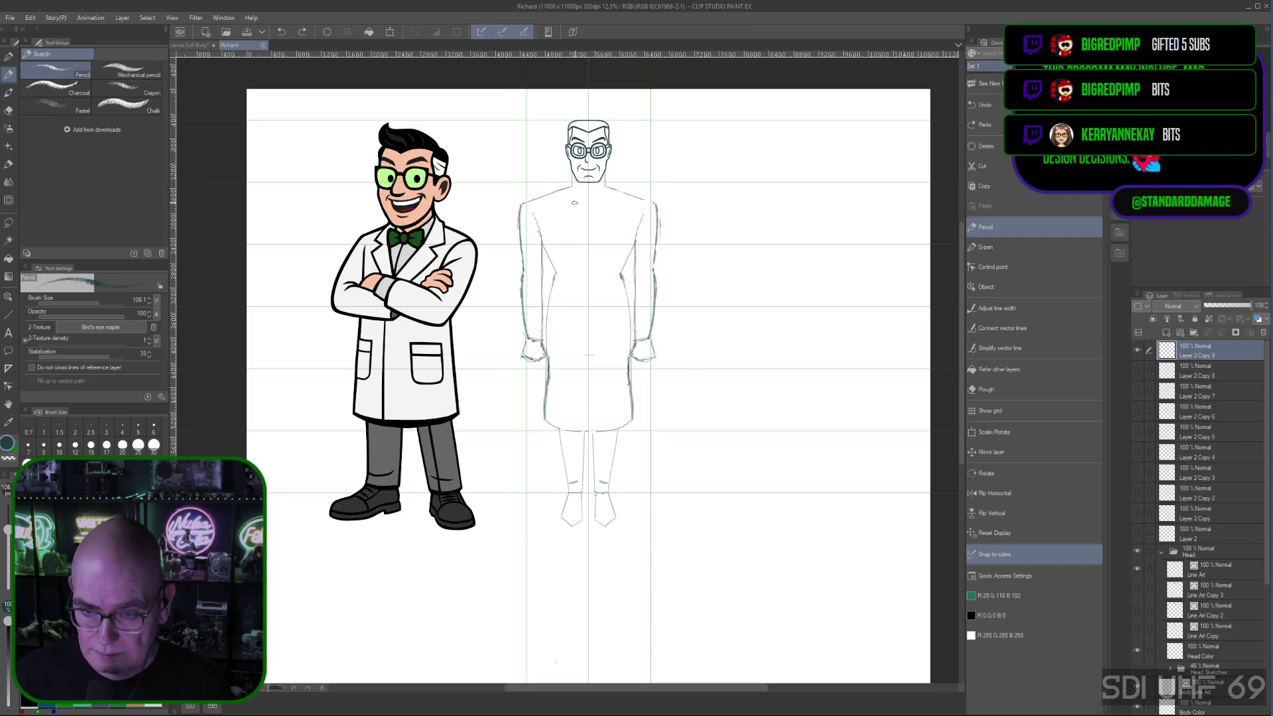
Step: Draw a long V-neck opening from the collar down the coat's chest
left_click_drag(569, 187, 575, 193)
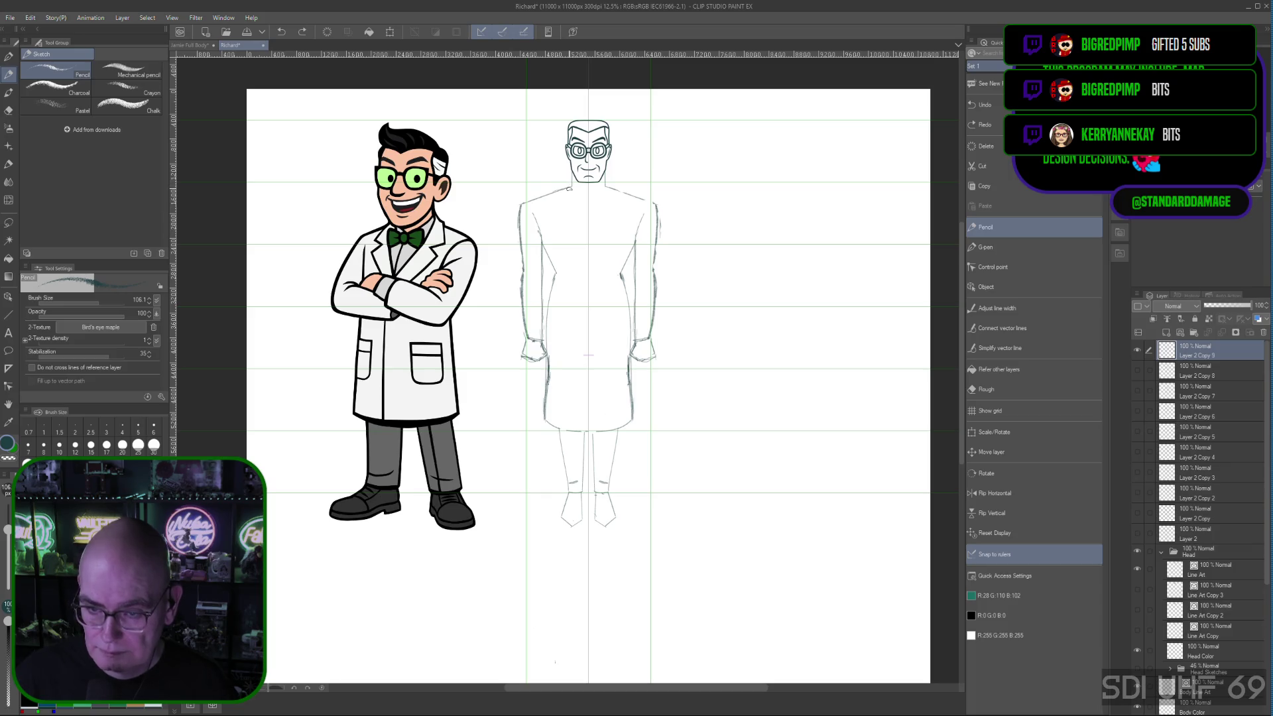
left_click_drag(565, 189, 589, 236)
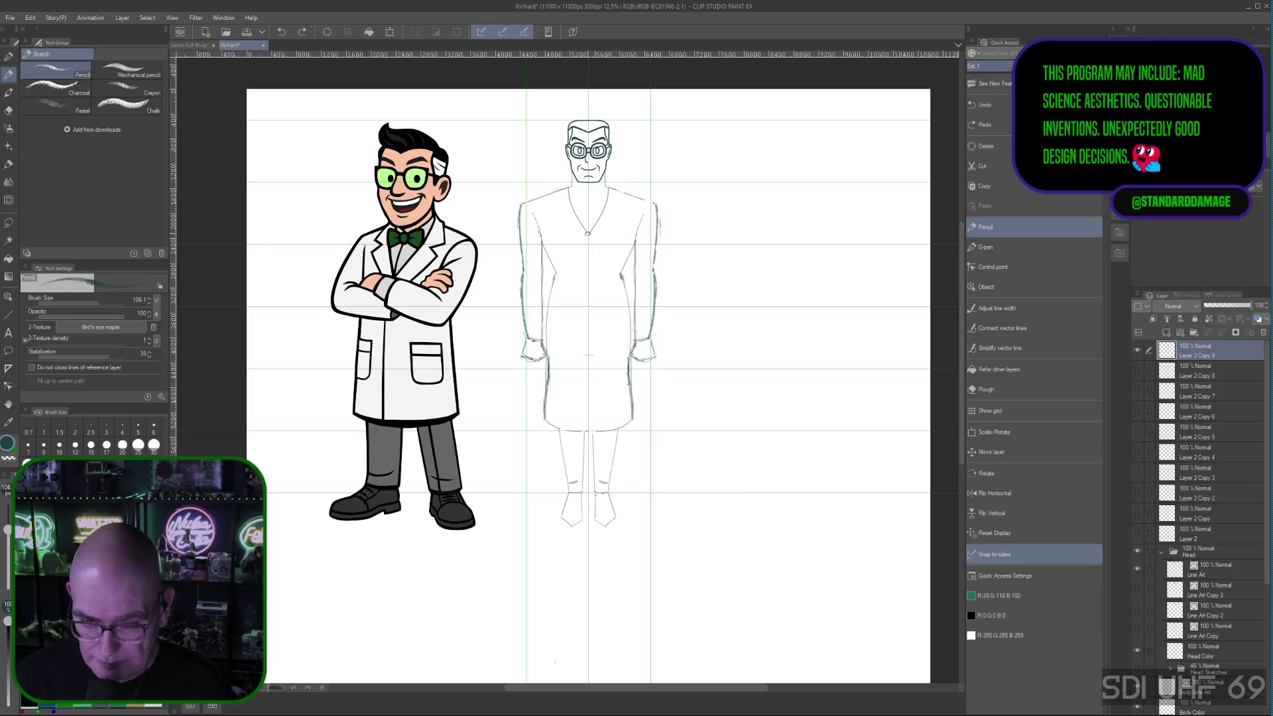
left_click_drag(570, 194, 587, 267)
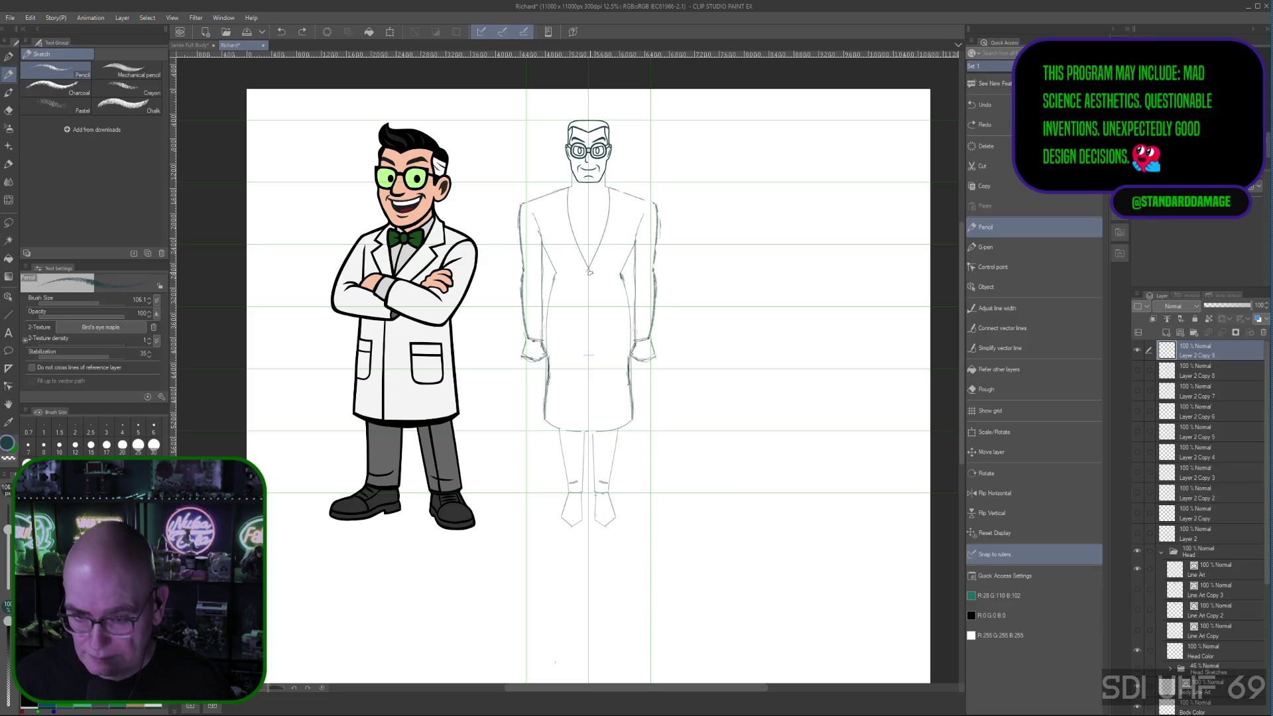
left_click_drag(607, 194, 587, 267)
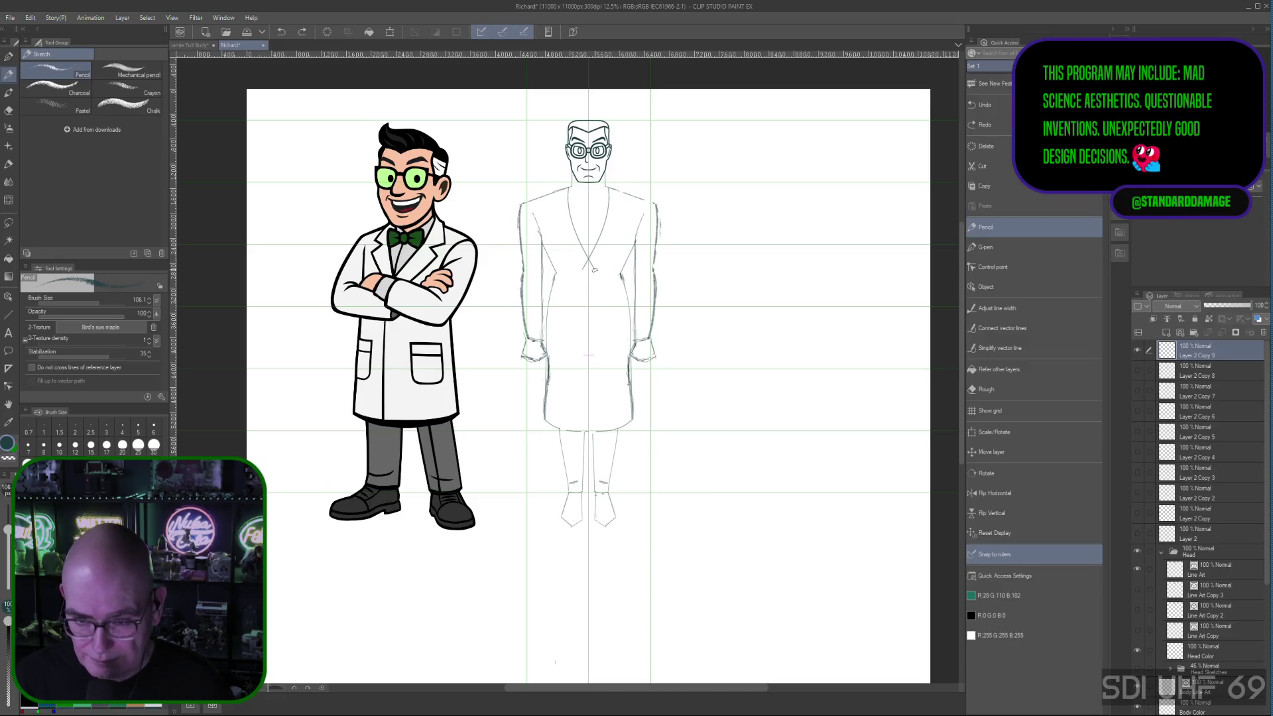
Step: Add lapel strokes beside the V-neck, lower the Rough eraser size to 35.5 and undo the last lapel stroke
left_click(594, 267)
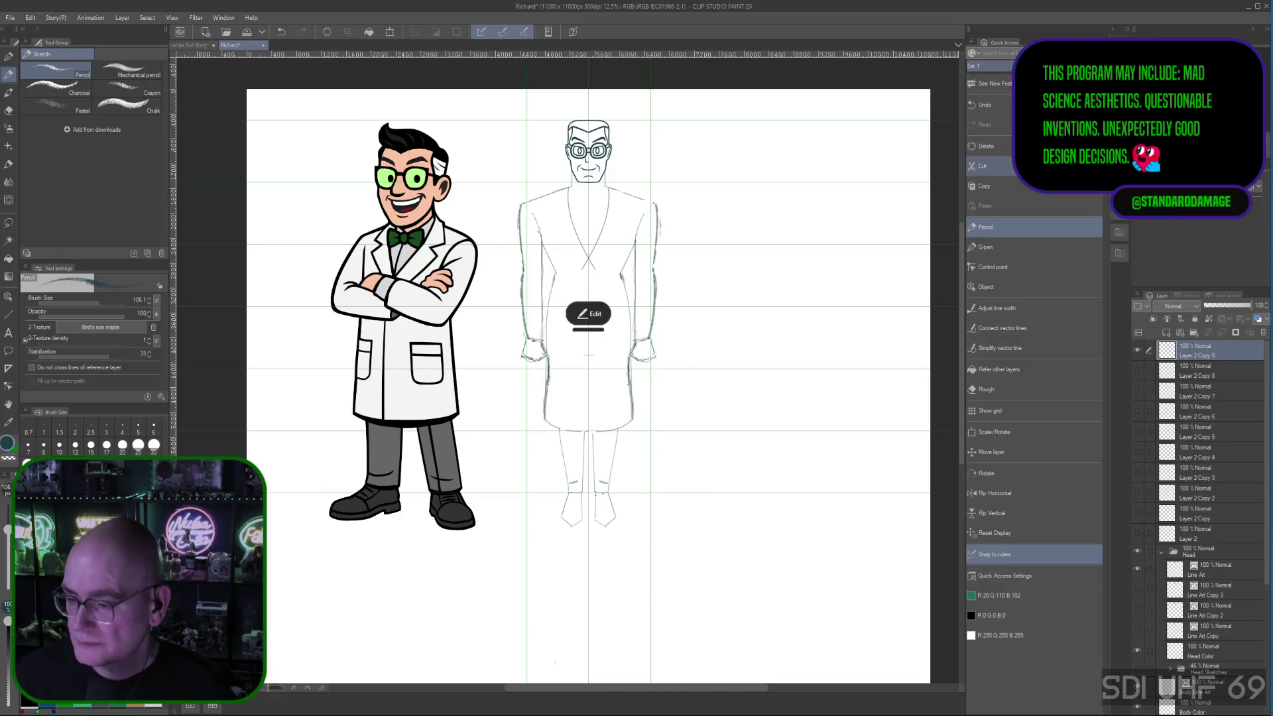
left_click(995, 389)
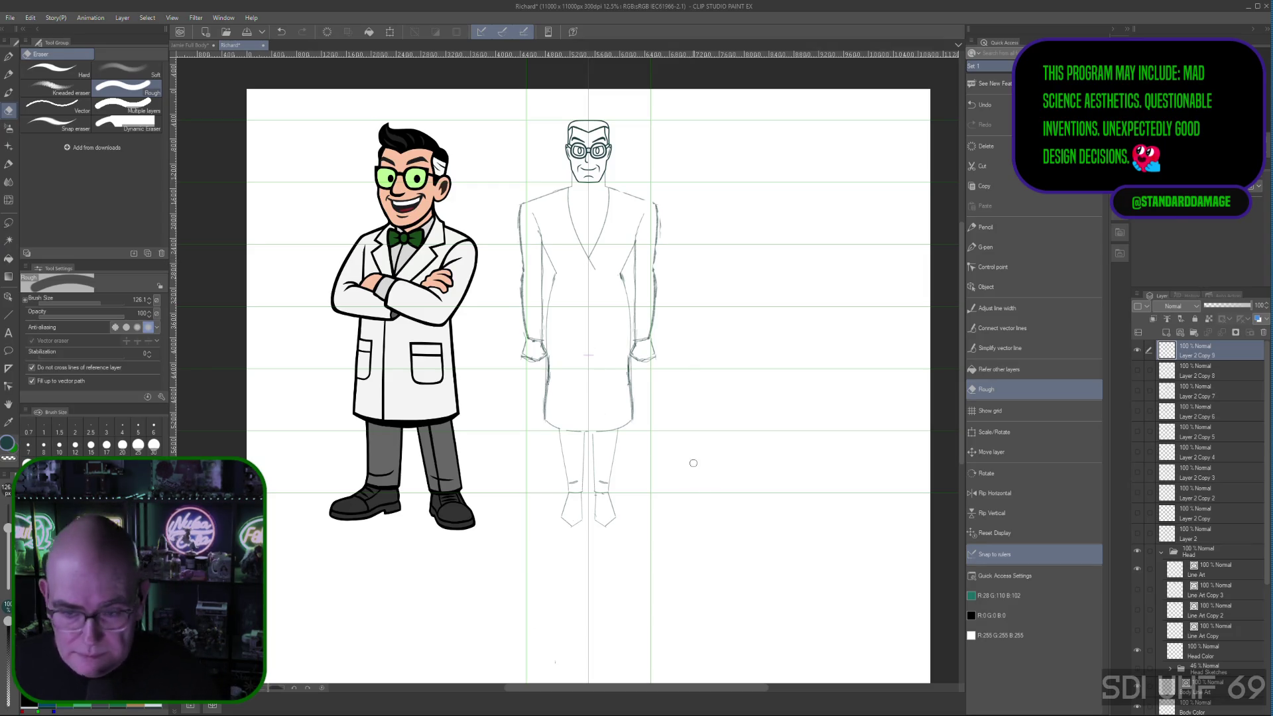
left_click(997, 227)
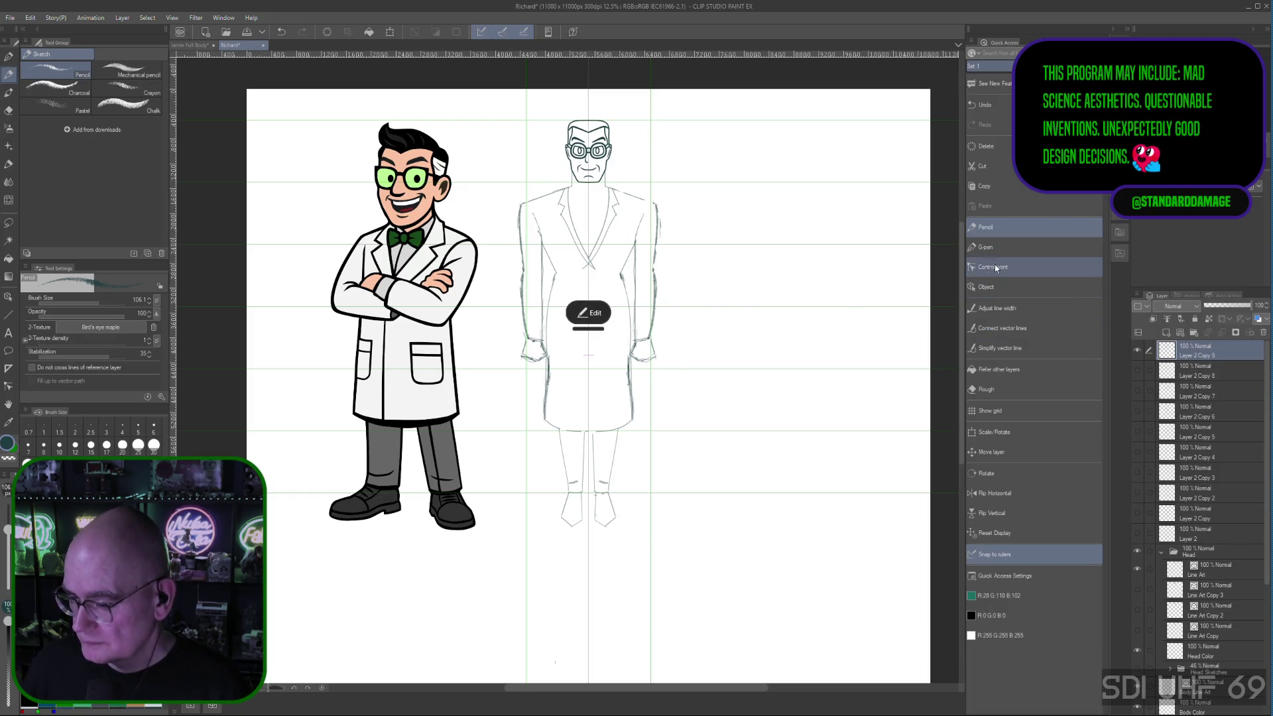
left_click(988, 392)
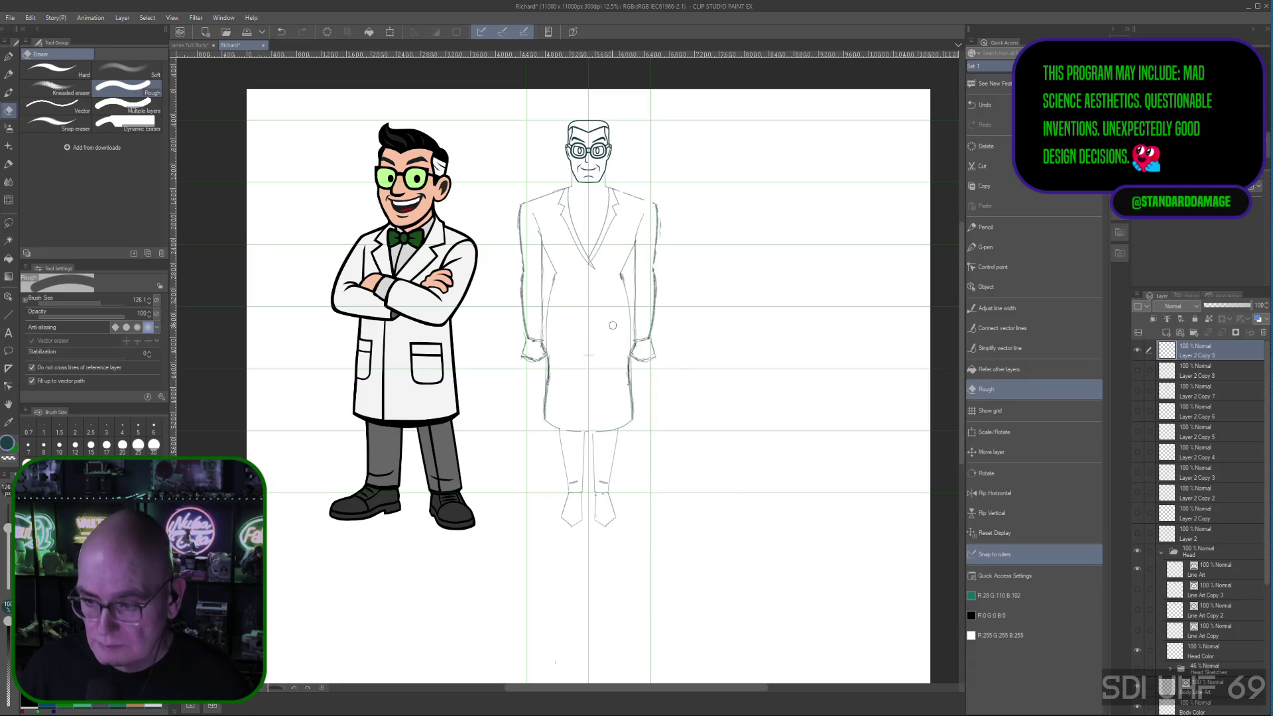
left_click_drag(3, 532, 6, 538)
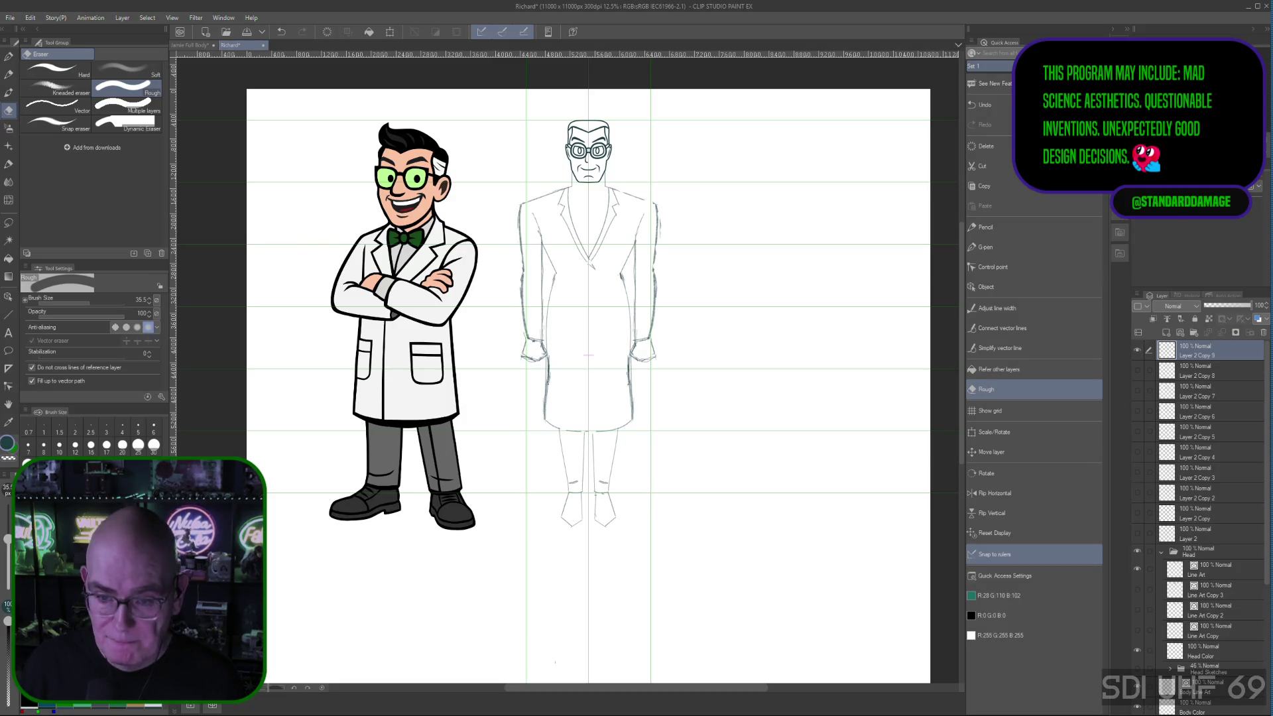
key("ctrl+z")
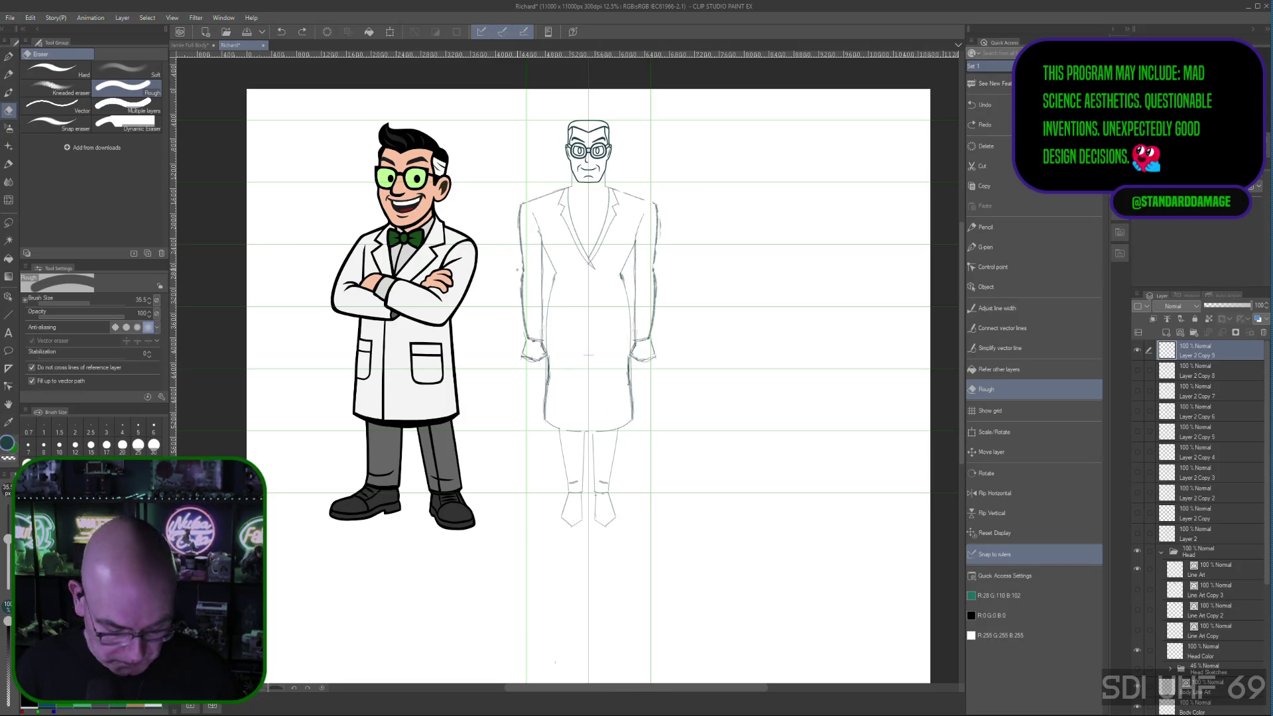
Step: Compare the lapel stroke with redo/undo, keep it undone, then reframe both scientists
key("ctrl+plus")
key("ctrl+plus")
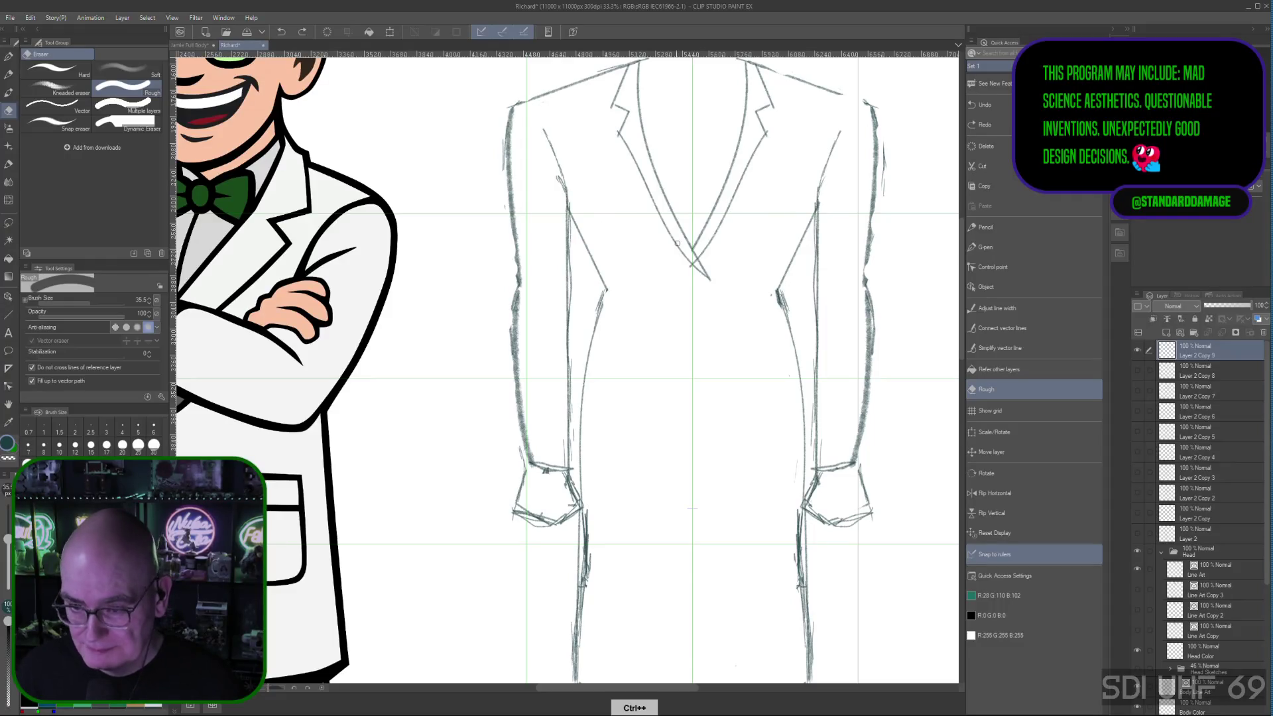
key("ctrl+y")
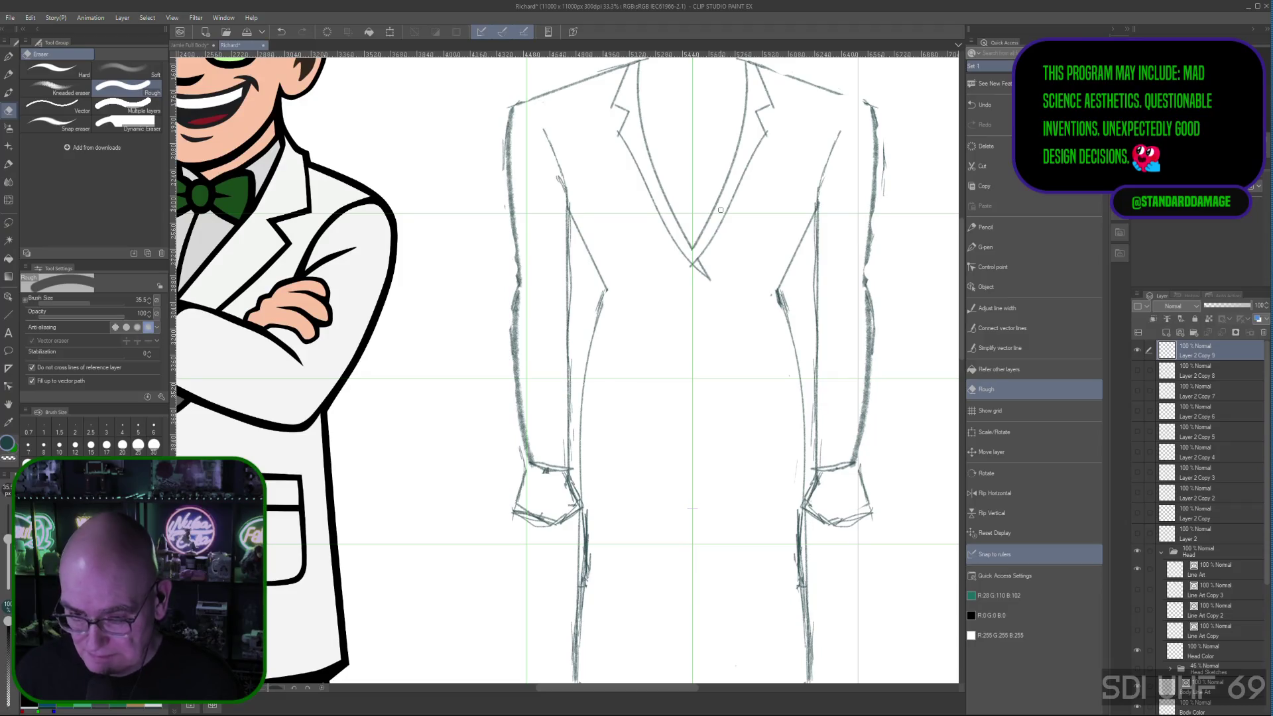
key("ctrl+z")
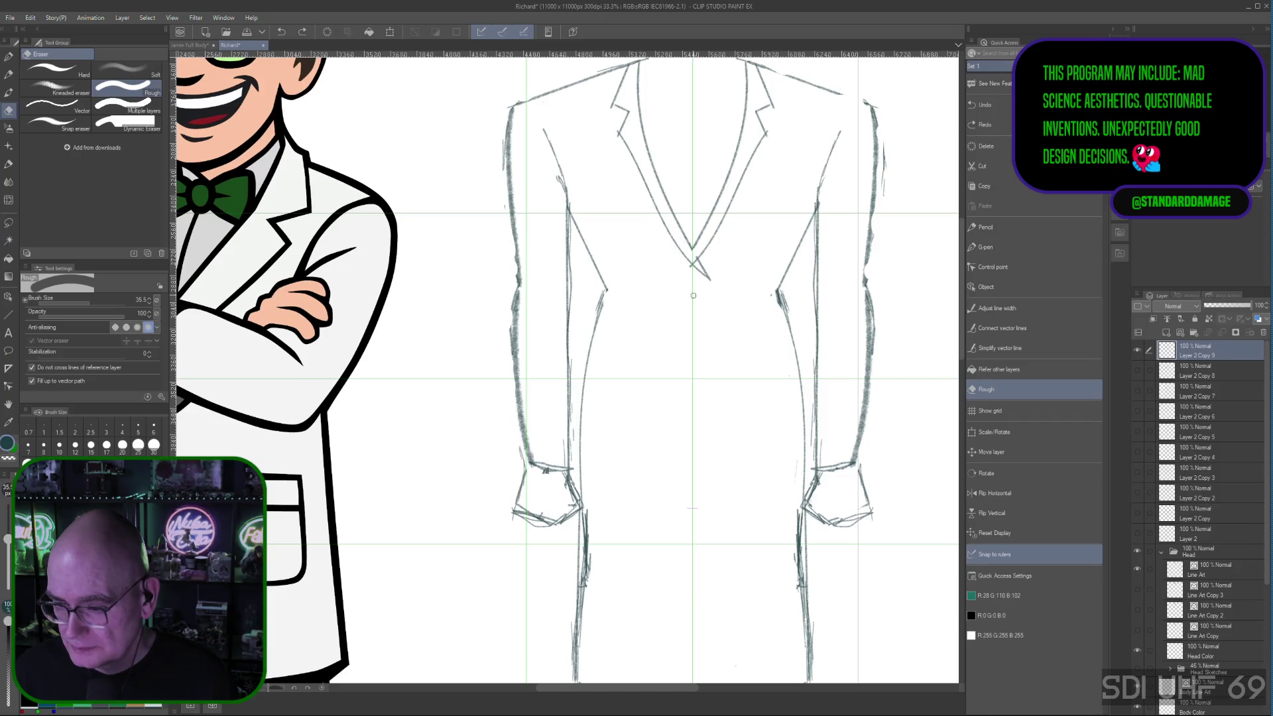
key("ctrl+z")
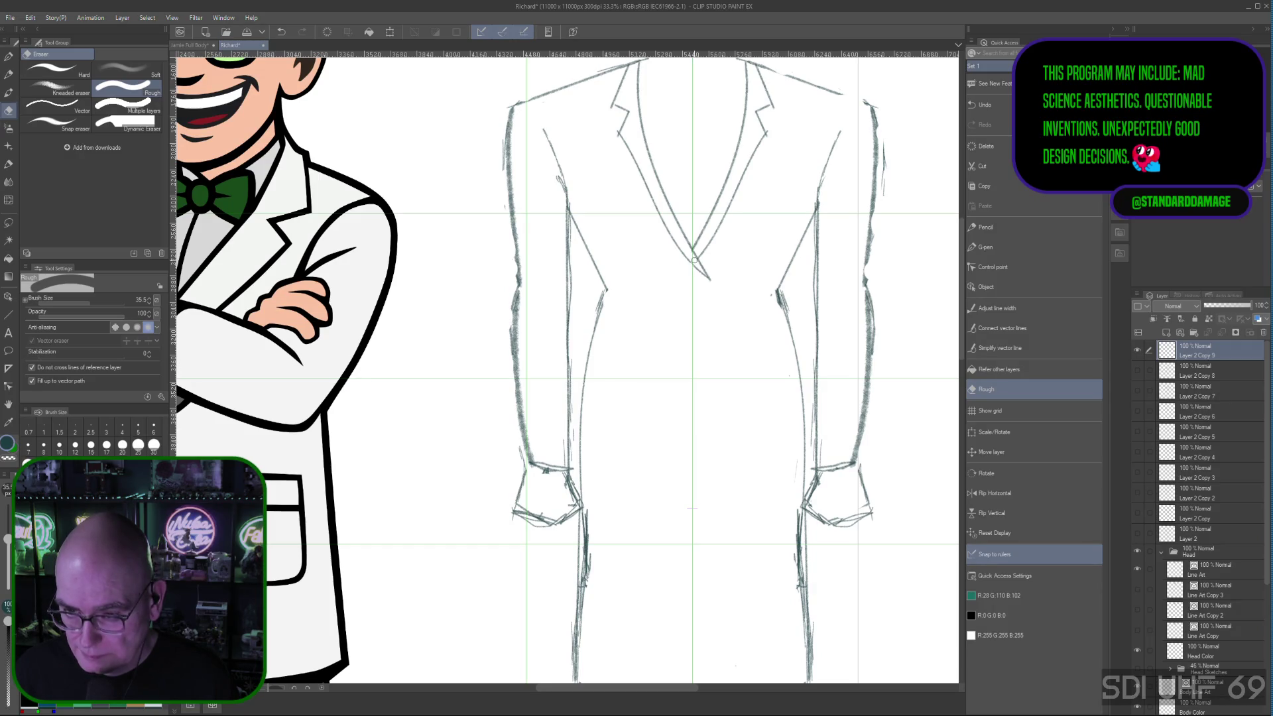
key("ctrl+minus")
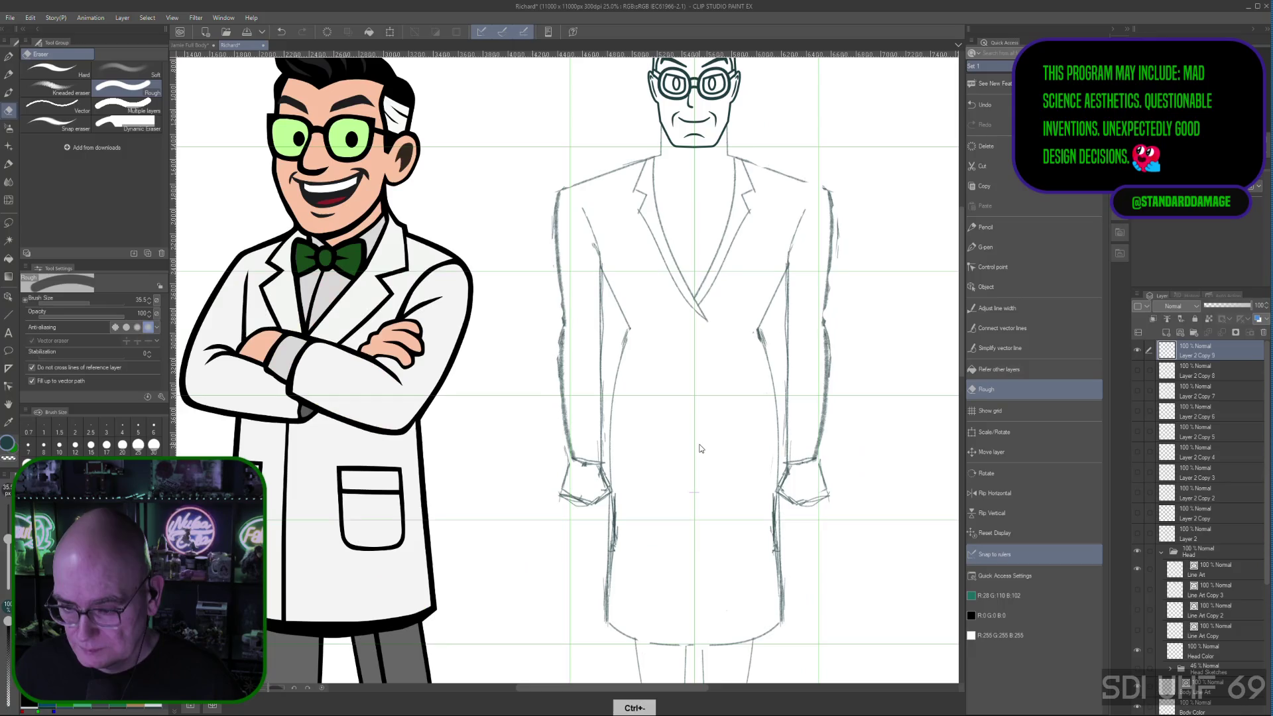
key("ctrl+minus")
left_click_drag(819, 447, 692, 501)
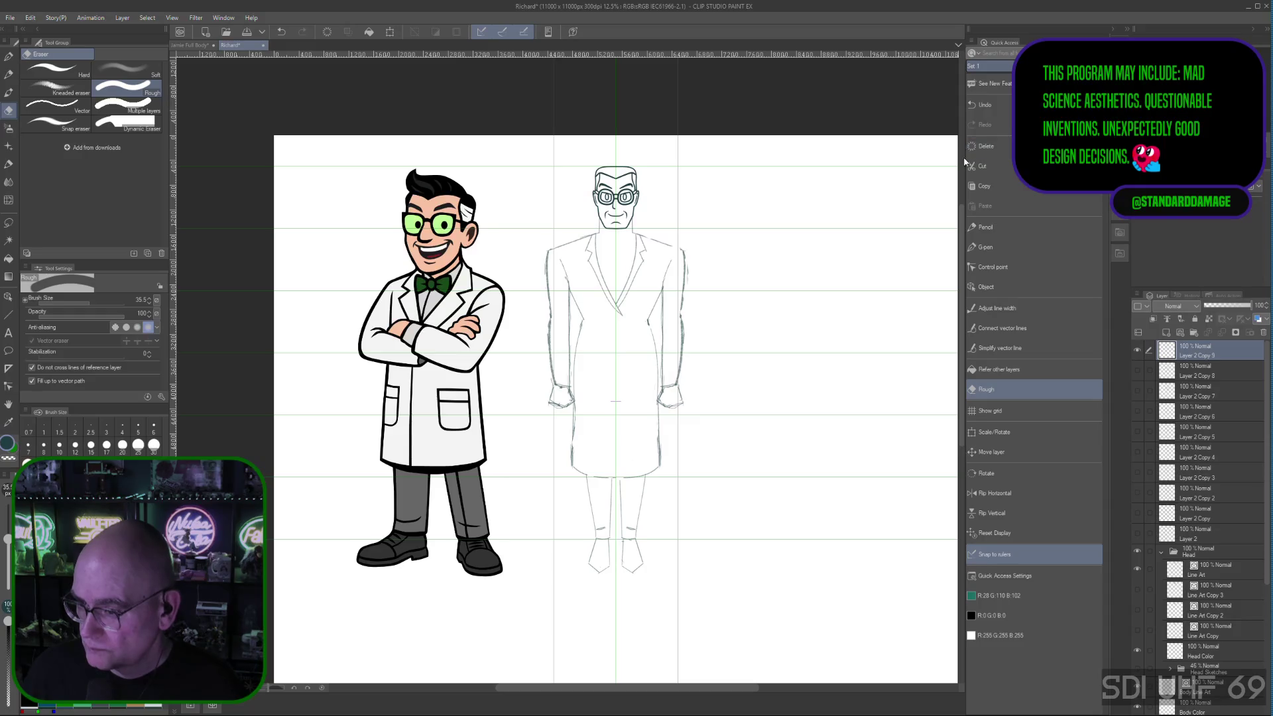
Step: Draw the vertical front opening line down the coat's centre, redrawing until it sits right
left_click(986, 227)
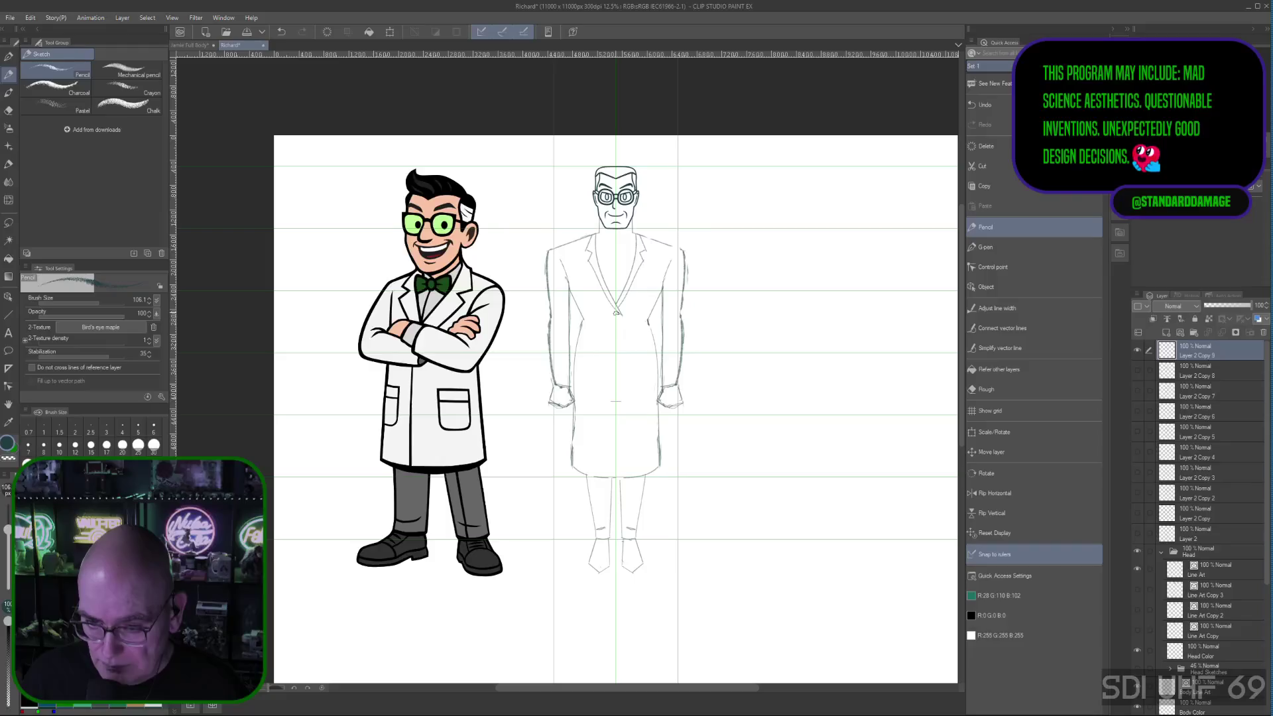
left_click_drag(618, 328, 618, 475)
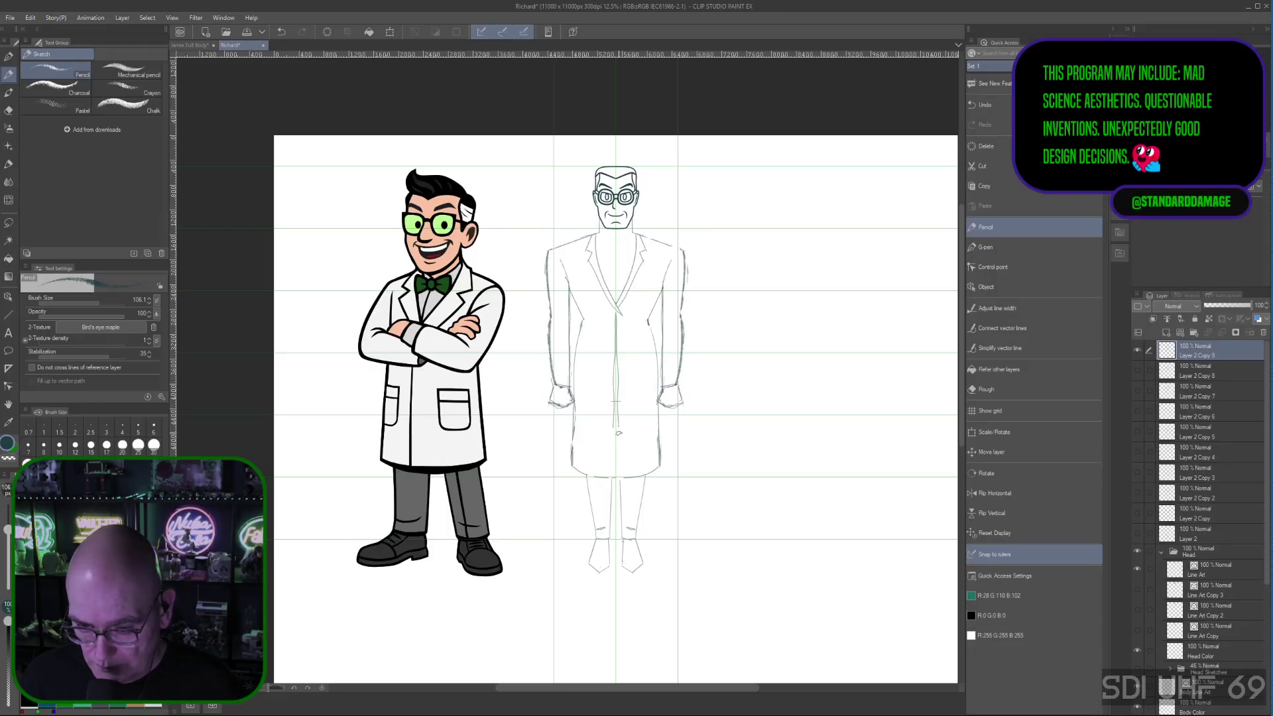
key("ctrl+z")
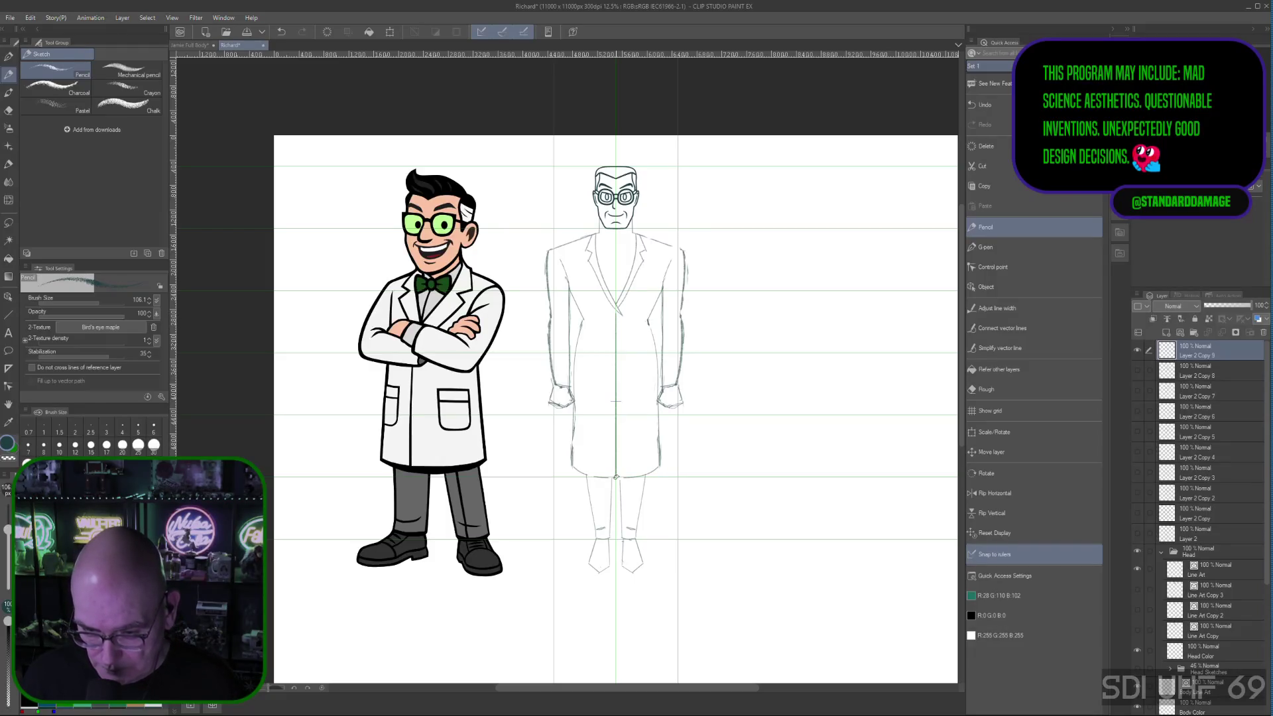
left_click_drag(618, 331, 616, 476)
key("ctrl+z")
left_click_drag(617, 333, 618, 484)
key("ctrl+z")
left_click_drag(616, 424, 617, 479)
key("ctrl+z")
left_click_drag(617, 332, 618, 480)
key("ctrl+z")
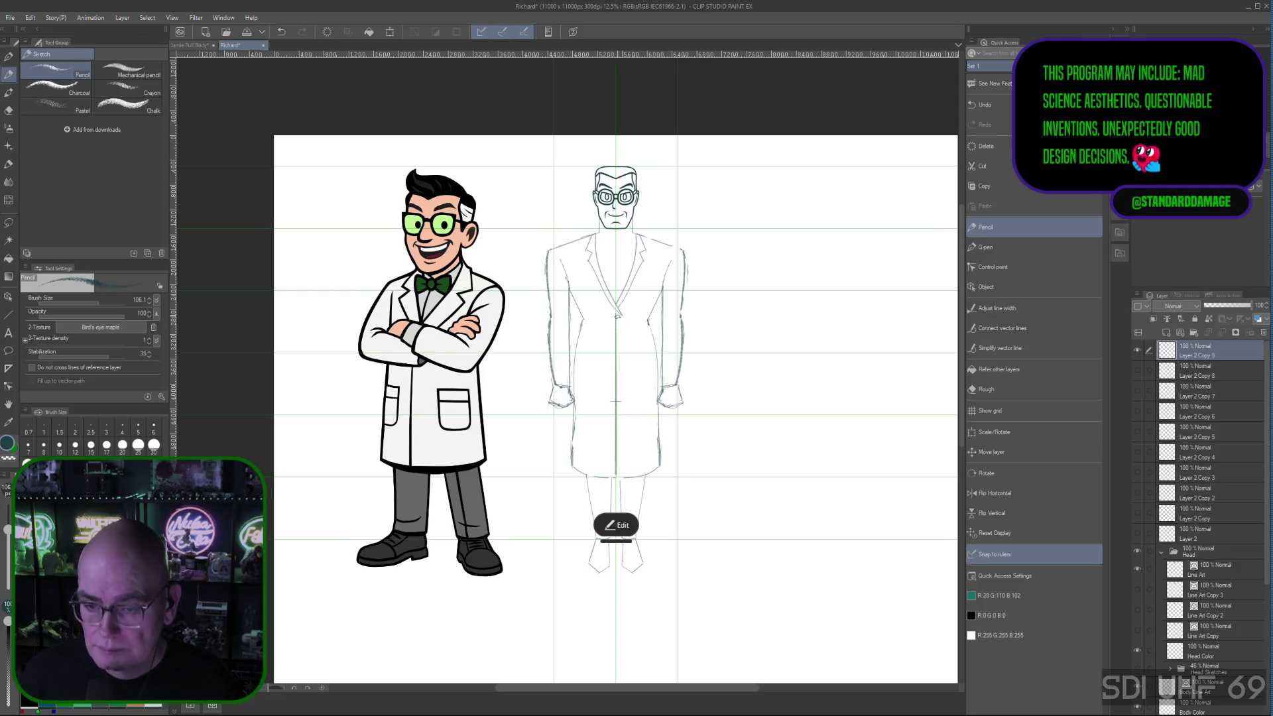
left_click_drag(617, 480, 617, 315)
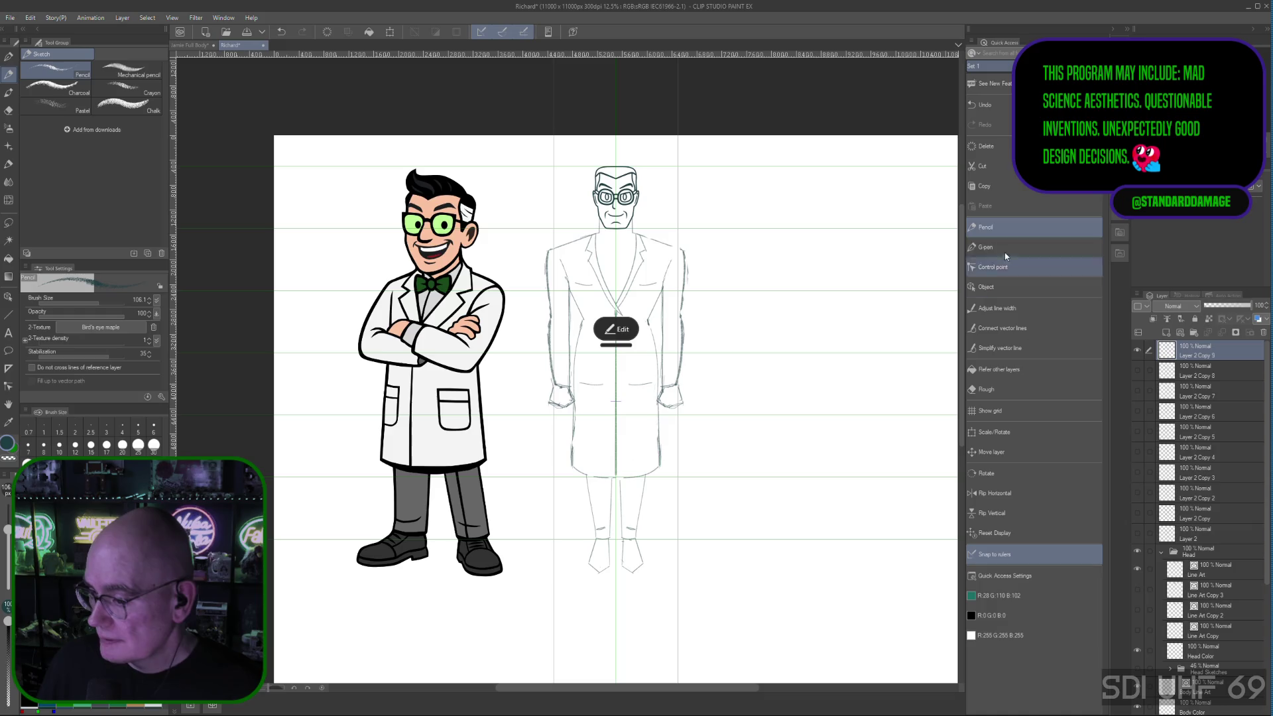
left_click(996, 397)
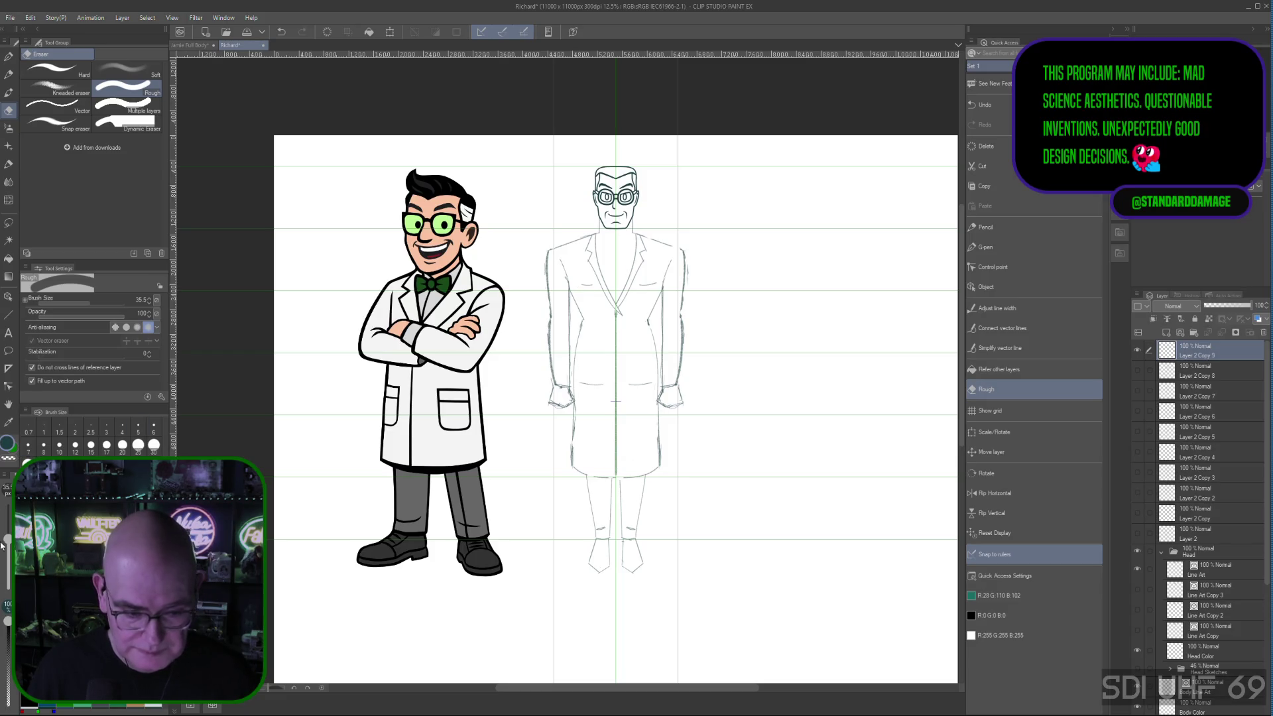
Step: Enlarge the rough eraser to about 63
left_click_drag(8, 537, 8, 533)
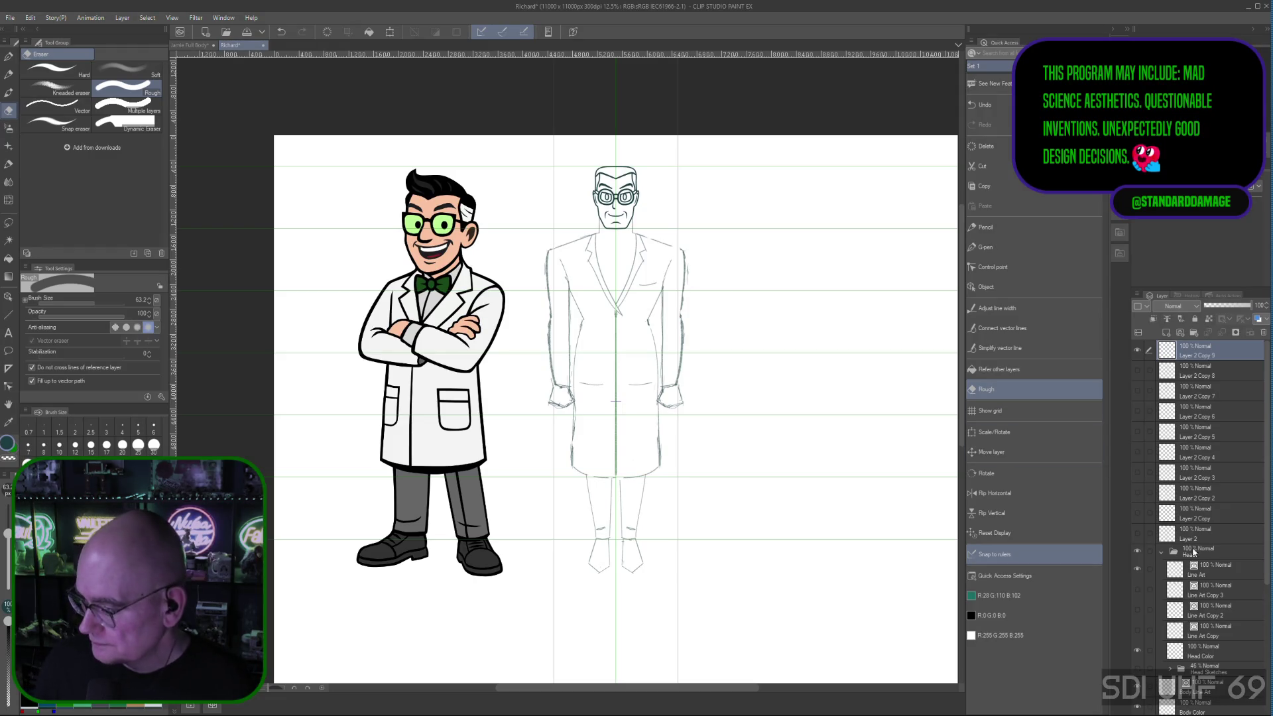
scroll(1255, 699, "down", 5)
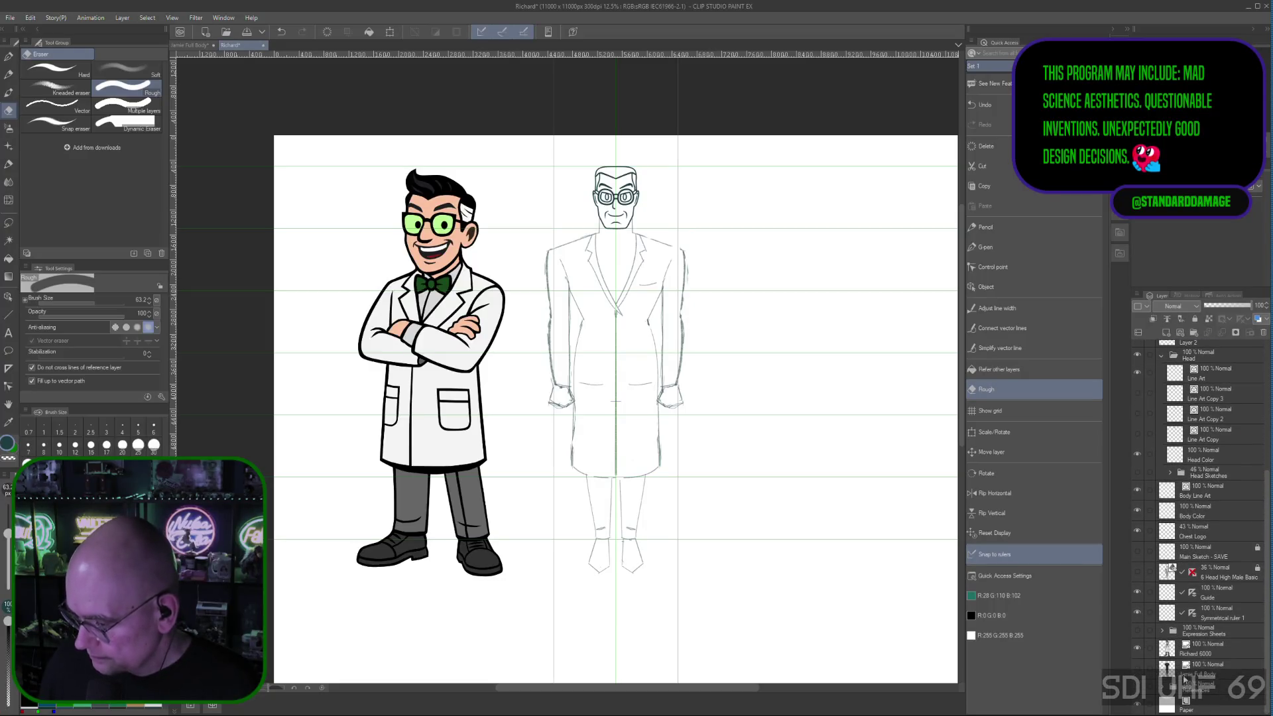
Step: Collapse the Head layer folder, resume the pencil, and bring up the Jamie Full Body reference
left_click(1209, 592)
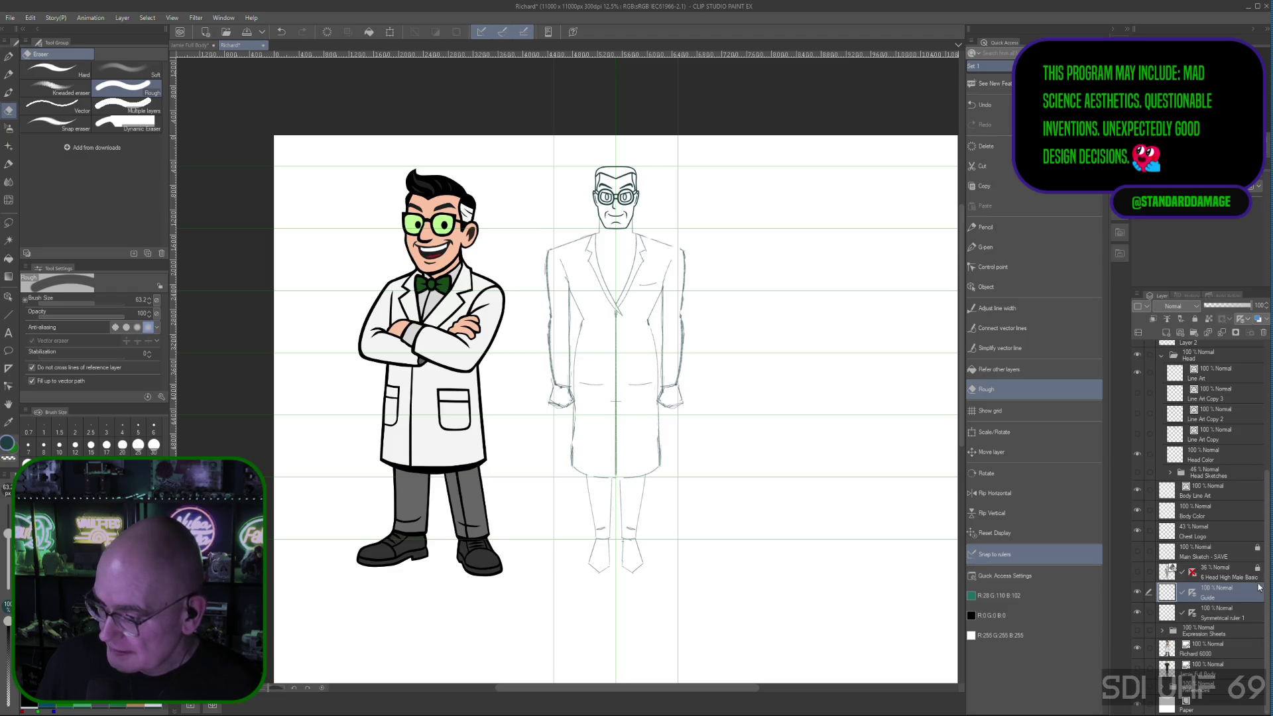
scroll(1268, 548, "up", 2)
scroll(1269, 547, "up", 2)
scroll(1268, 547, "up", 2)
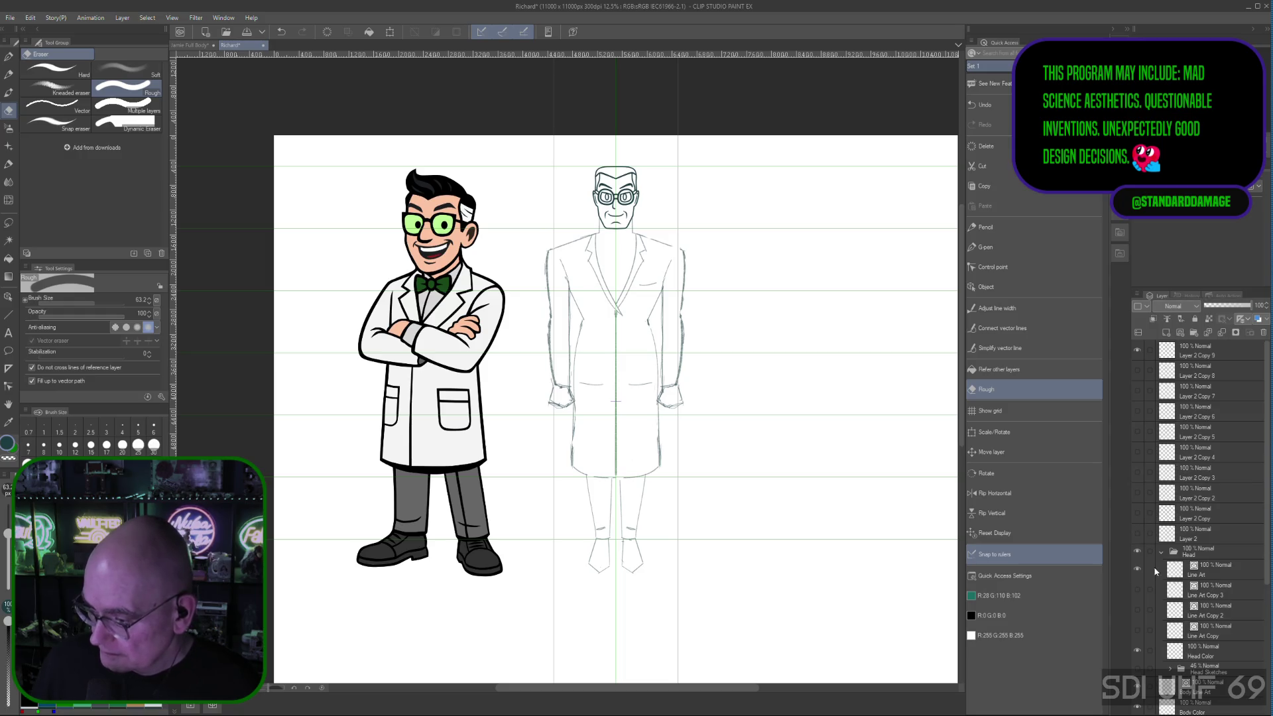
left_click(1231, 552)
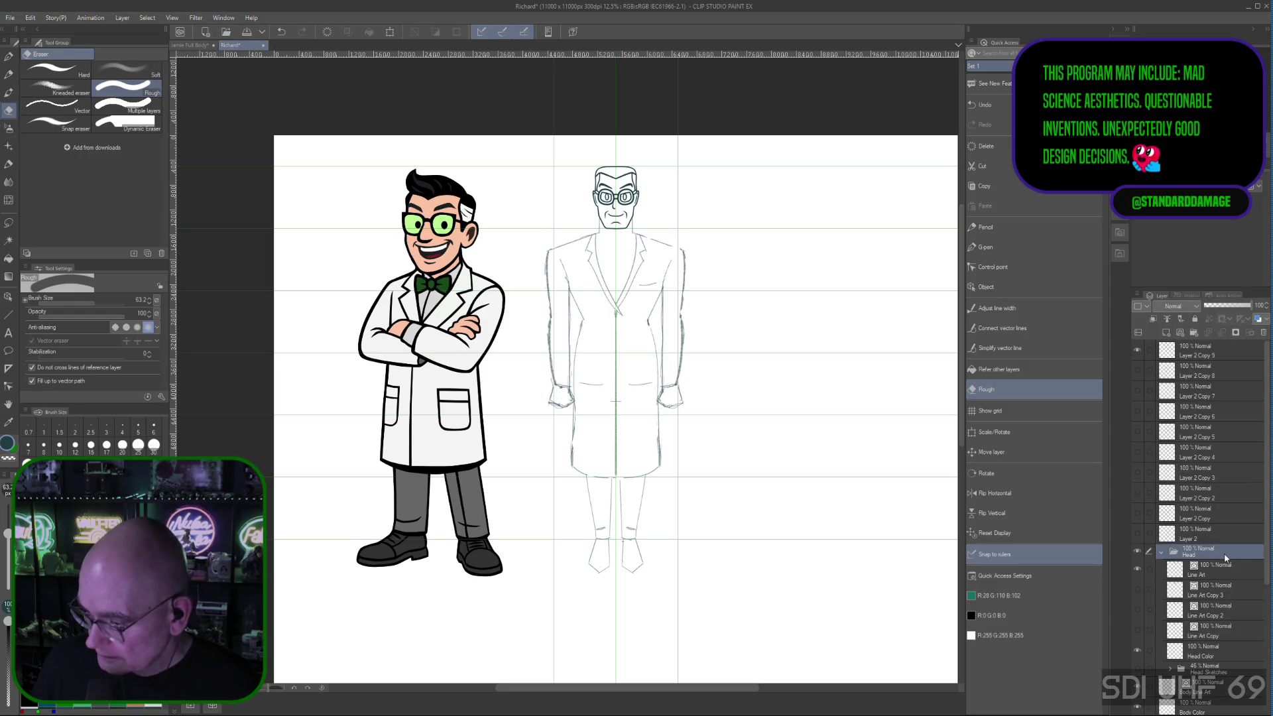
left_click(1161, 553)
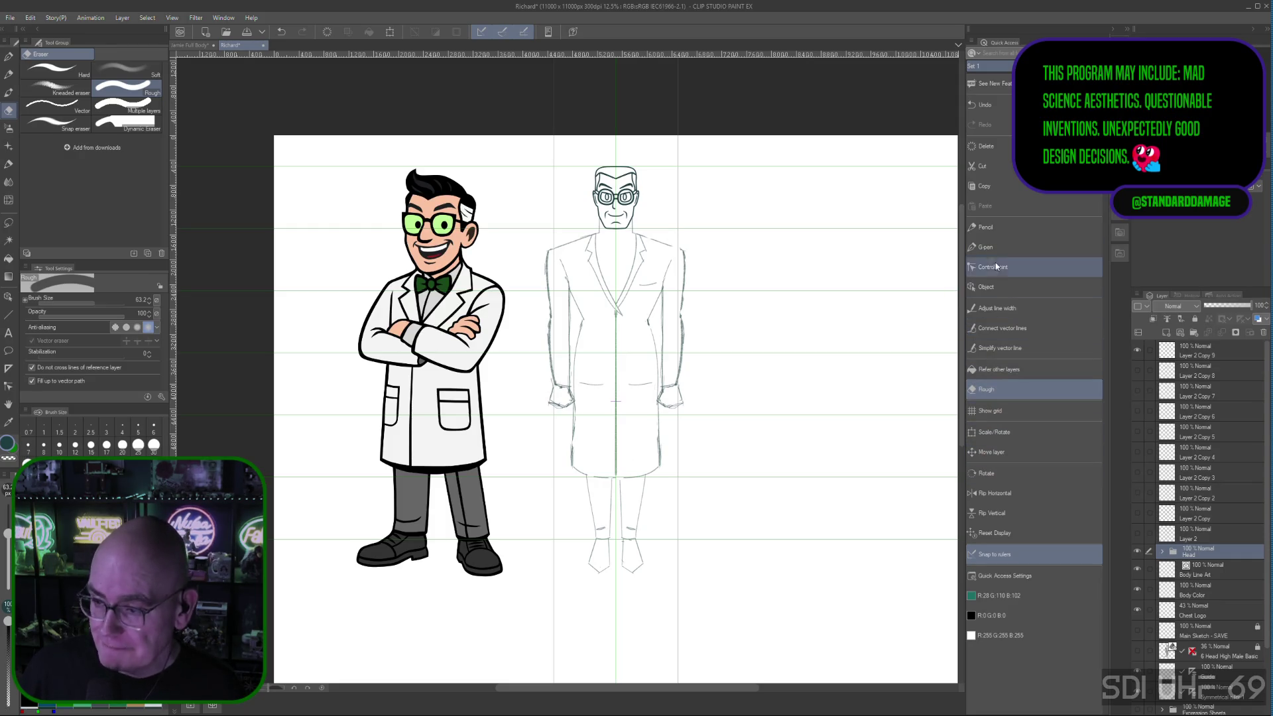
left_click(995, 227)
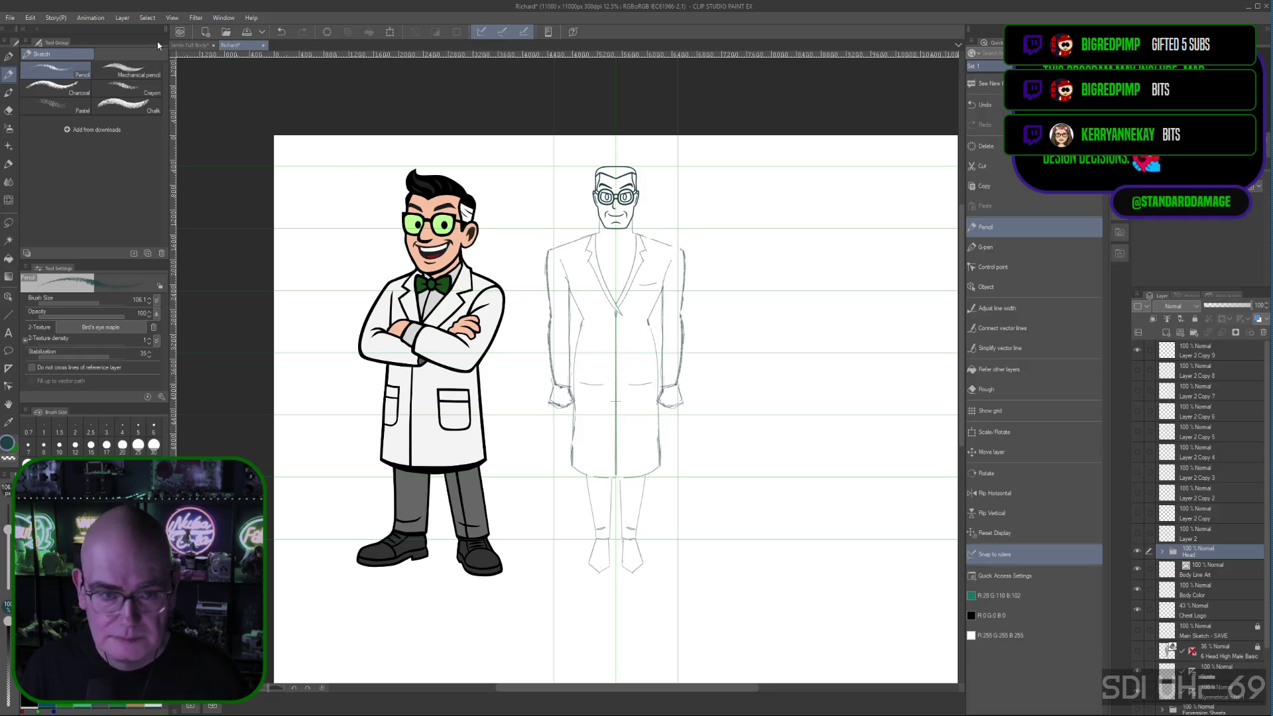
left_click(185, 46)
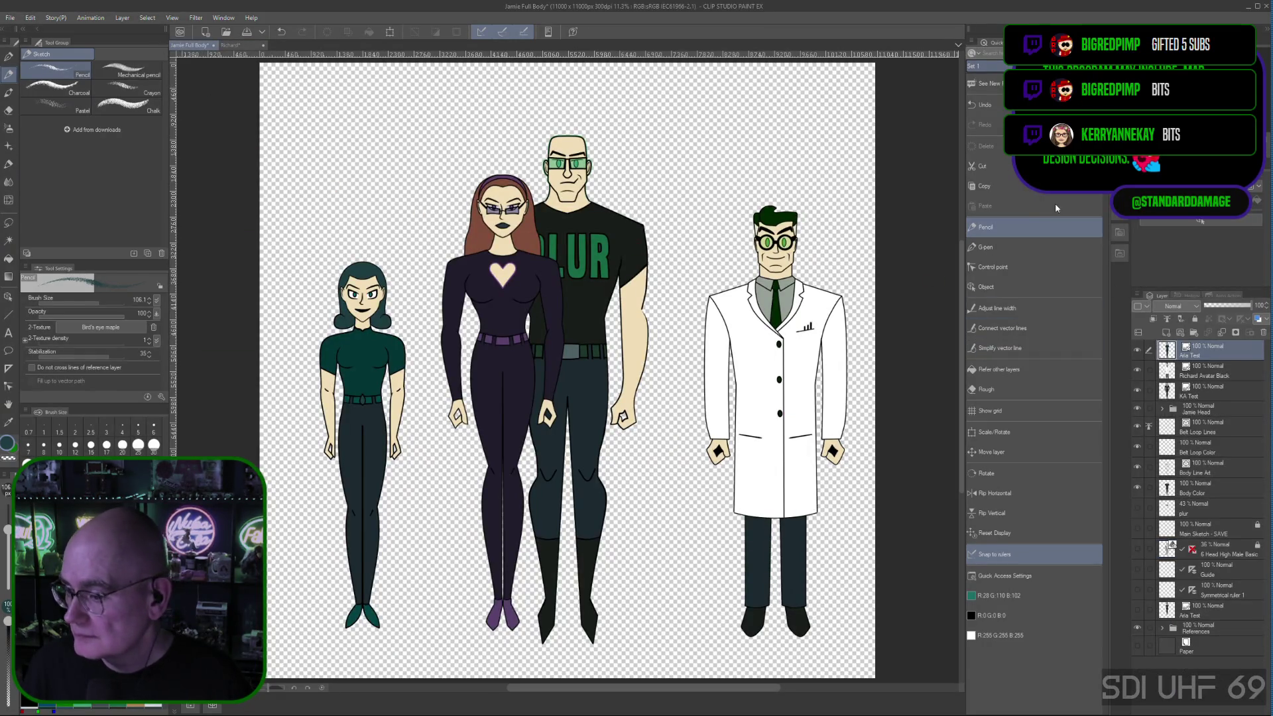
Step: Flip between the reference and the Richard sketch, then target Layer 2 Copy 9 for drawing
left_click(231, 46)
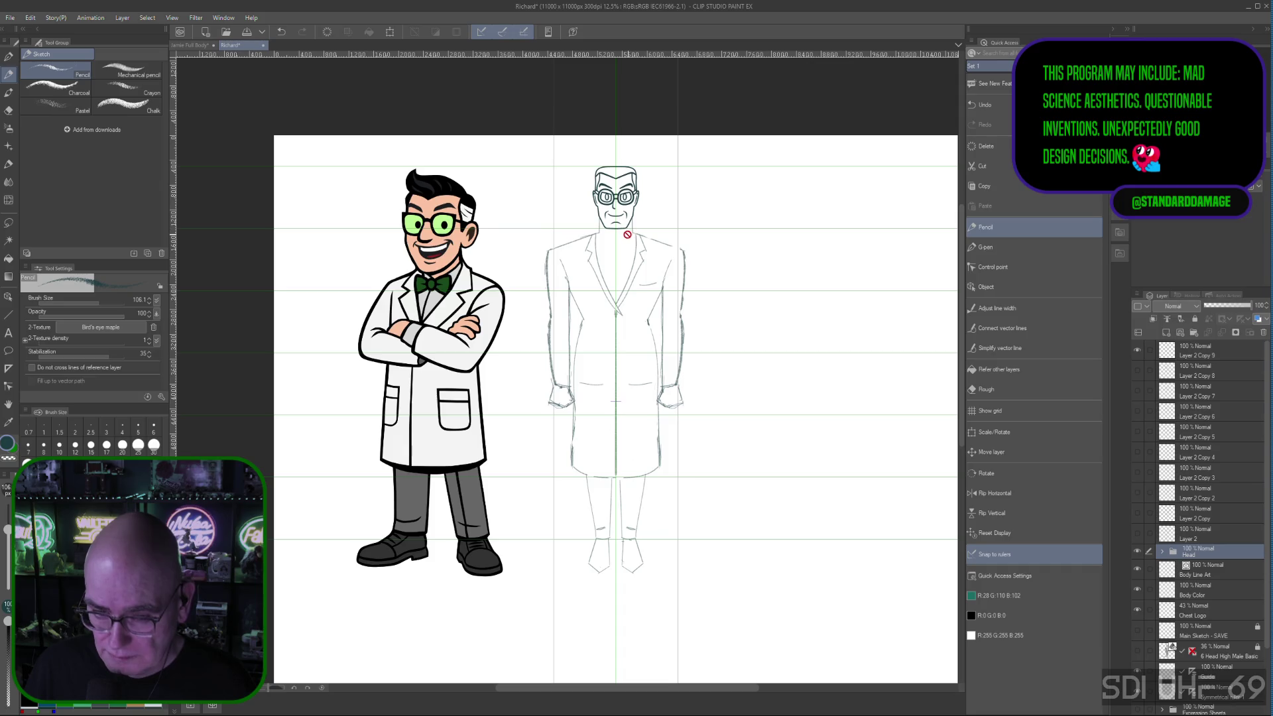
left_click(186, 43)
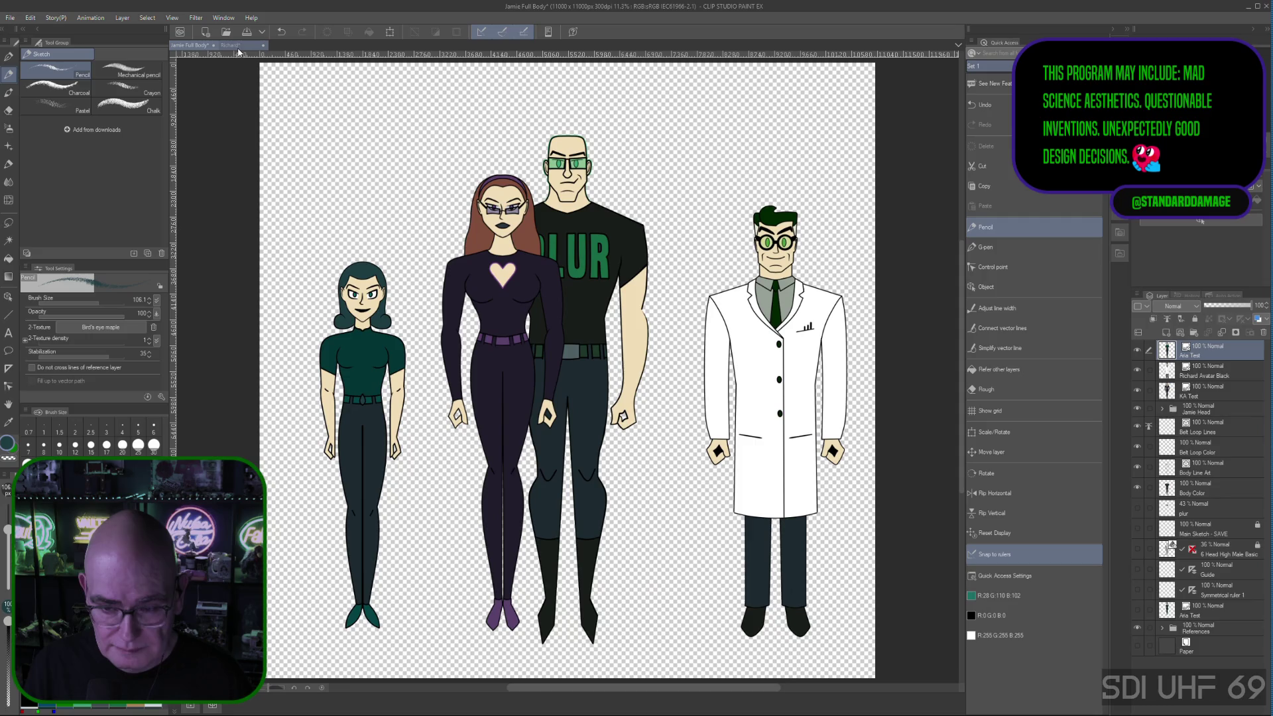
left_click(240, 46)
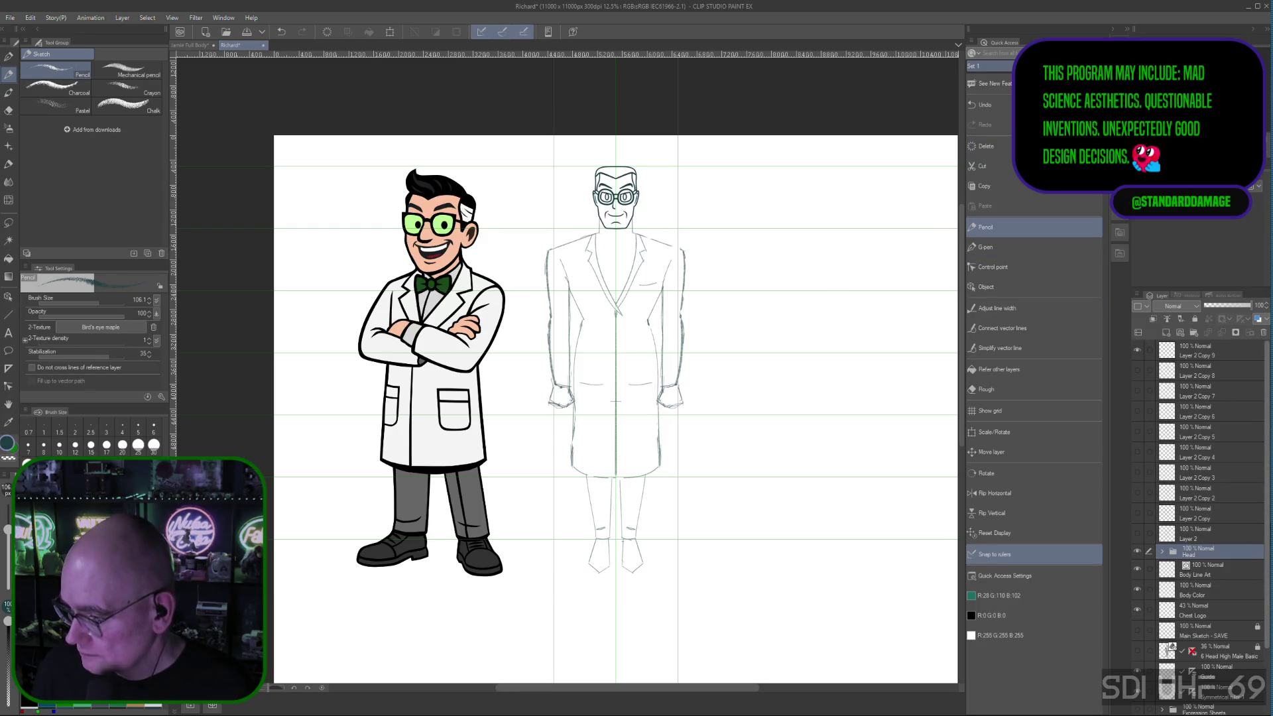
left_click(1226, 348)
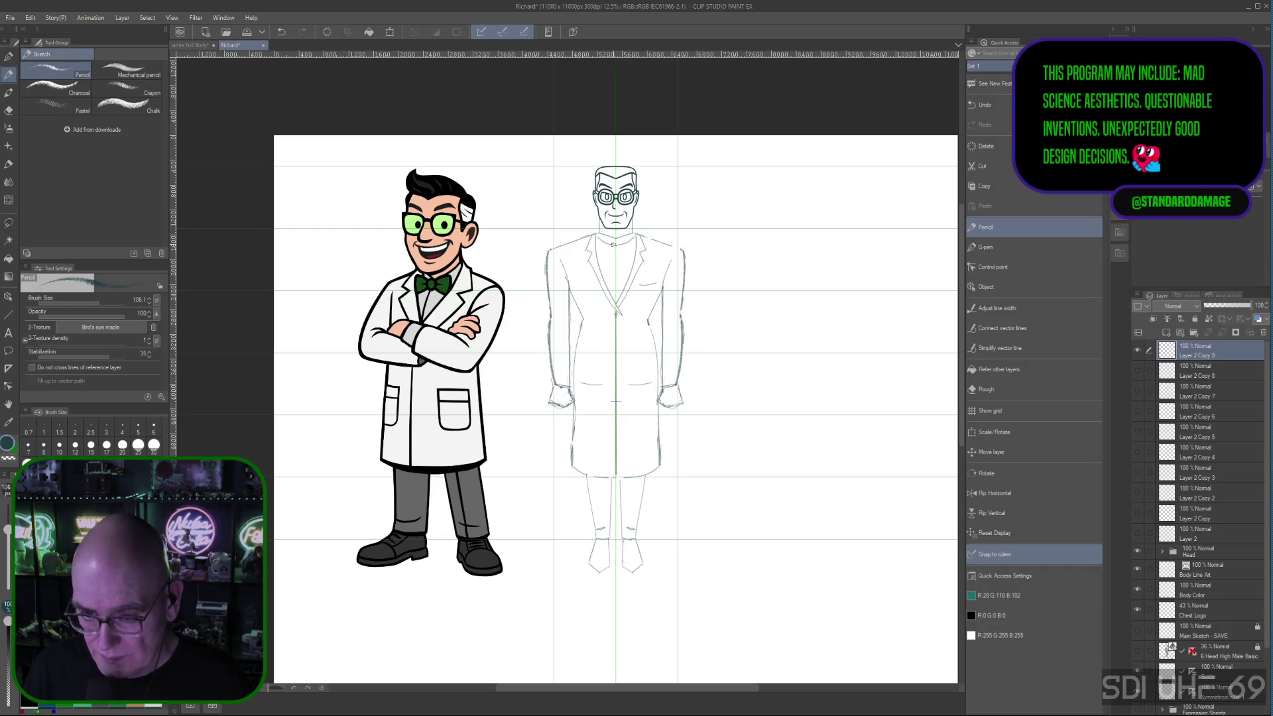
Step: Straighten the collar line into segments and sketch a tie below it
left_click(617, 287)
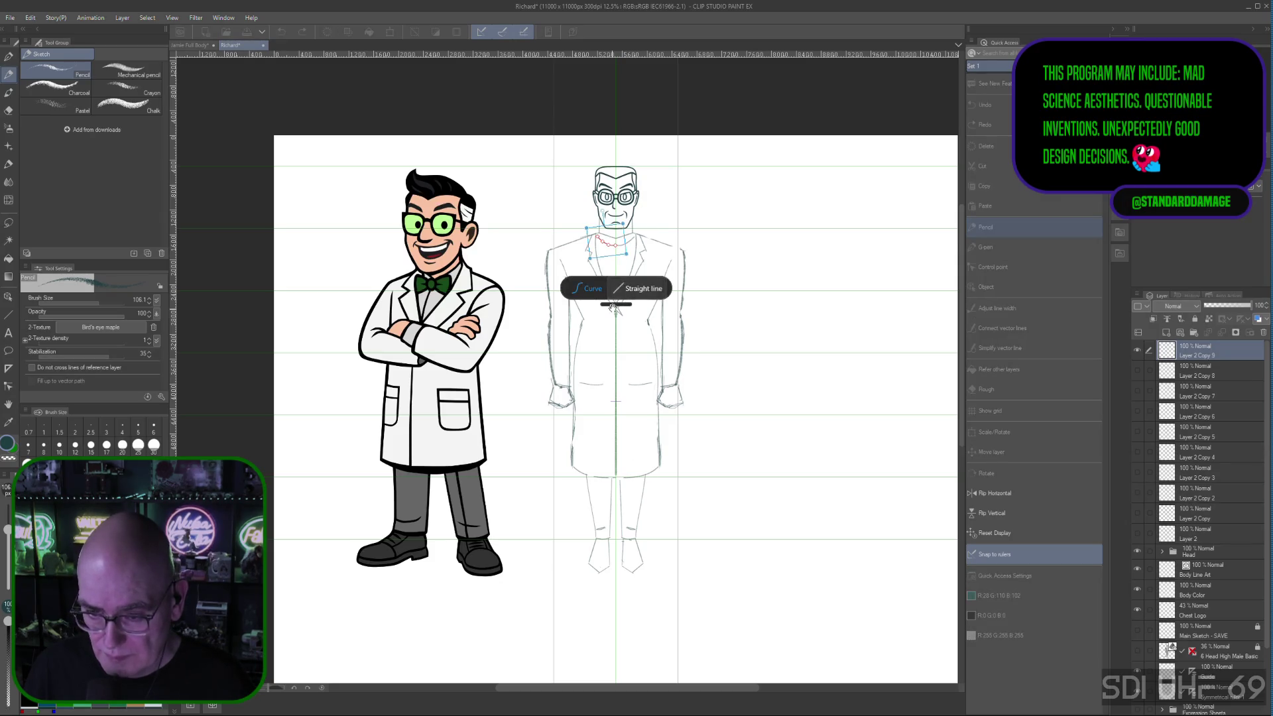
left_click(641, 290)
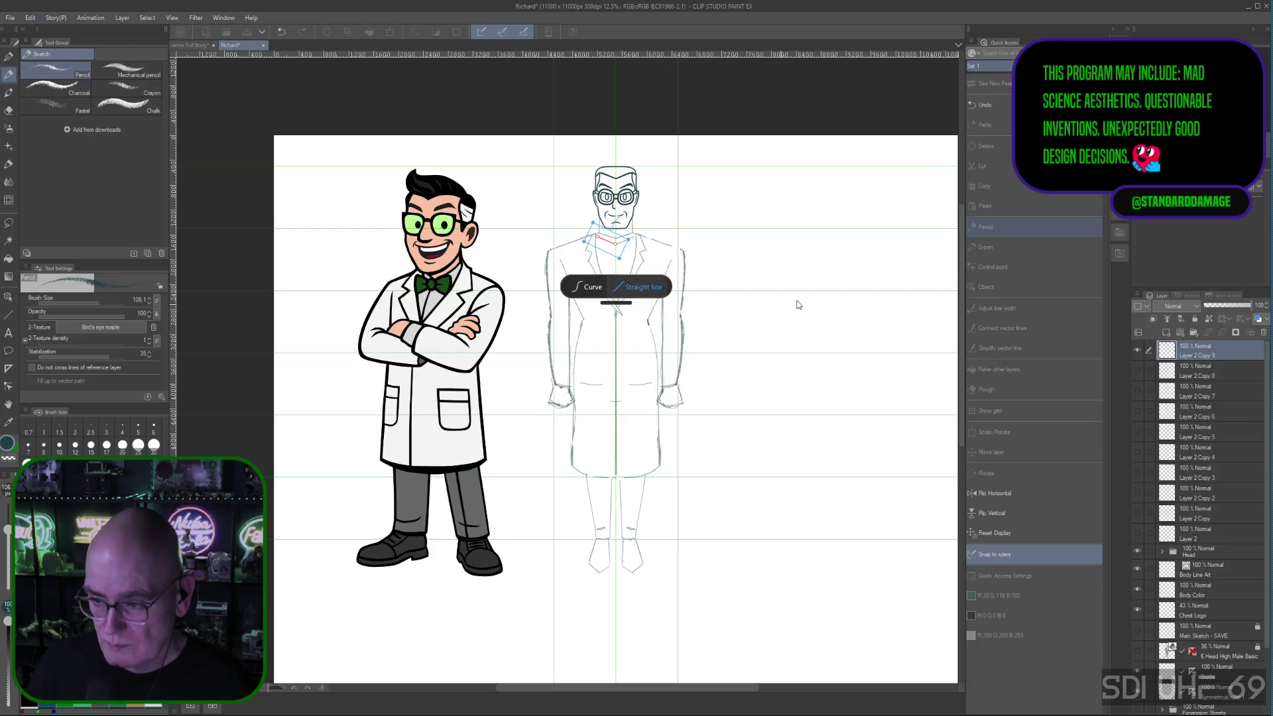
left_click(822, 290)
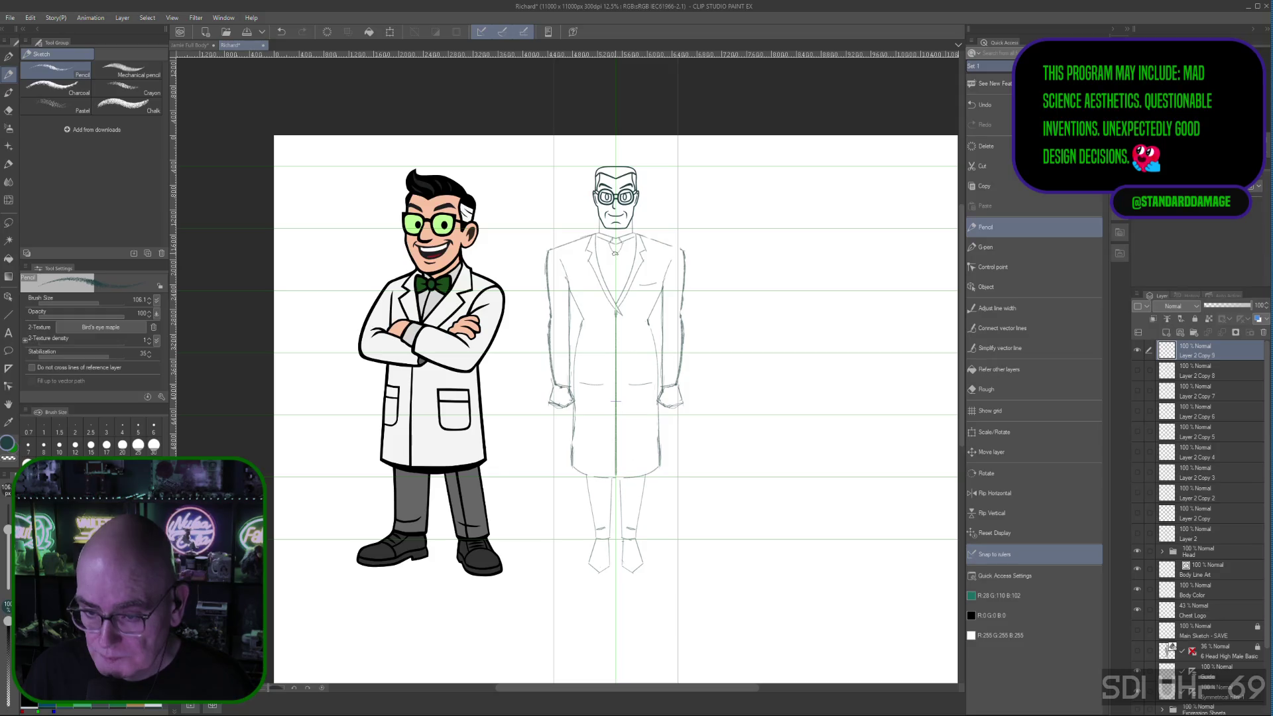
left_click_drag(617, 252, 607, 284)
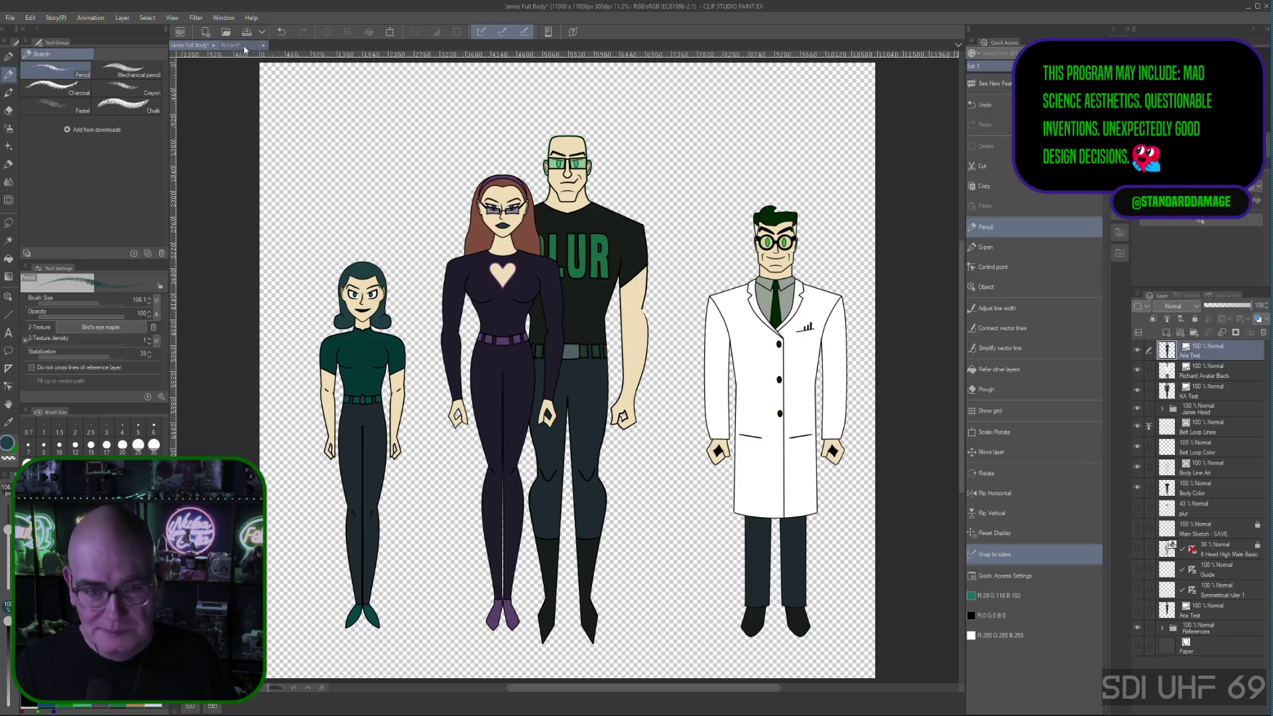
Step: Return to the Richard sketch, glancing at the File menu and the reference tab without changing anything
left_click(245, 48)
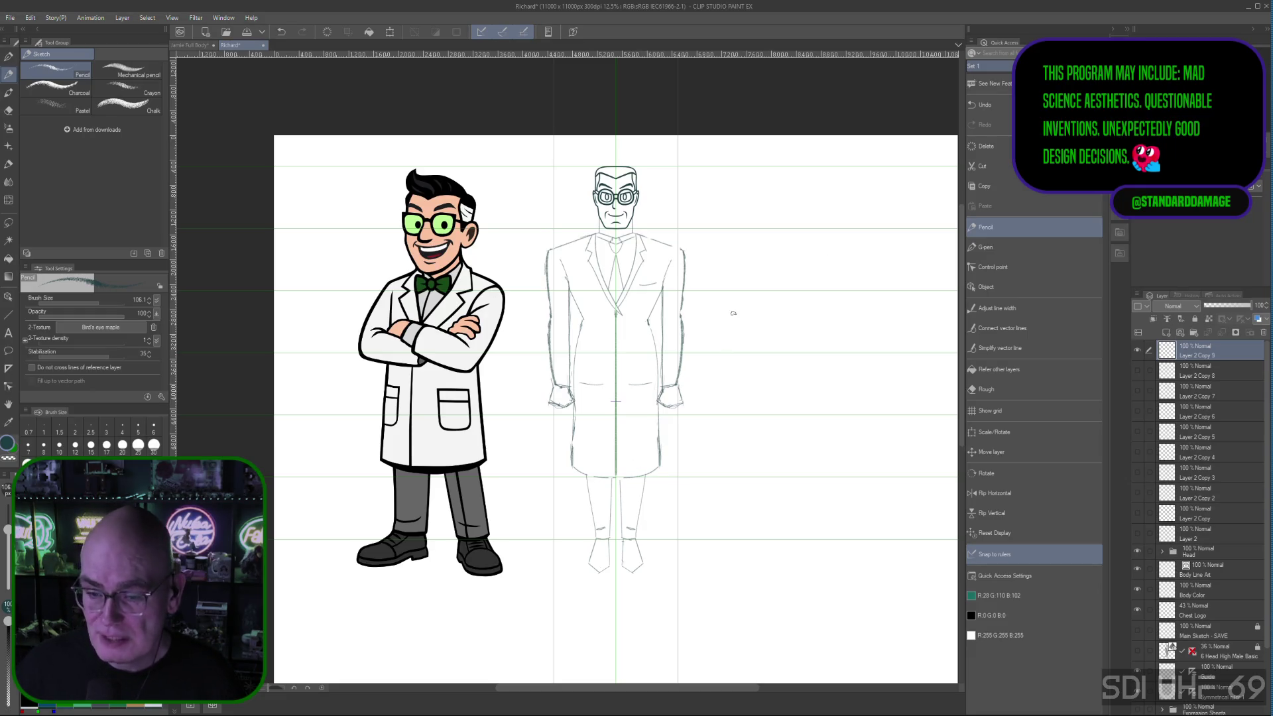
left_click(9, 19)
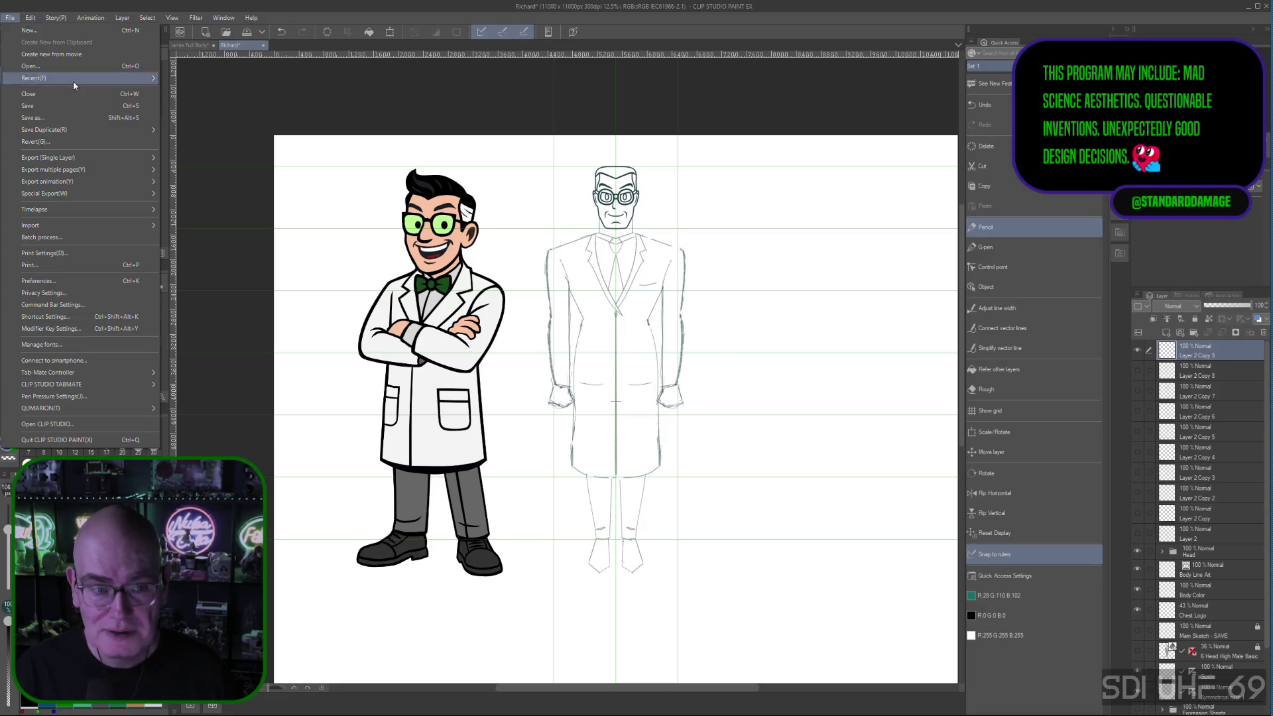
left_click(59, 116)
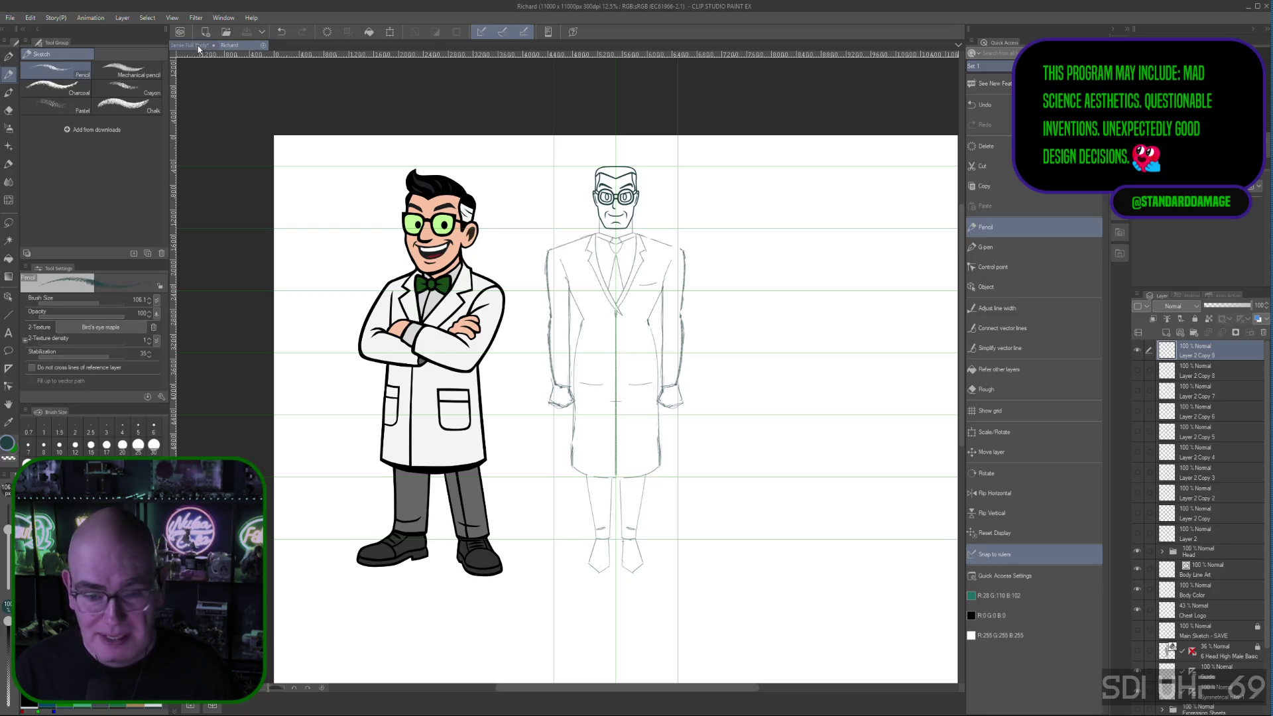
left_click(203, 47)
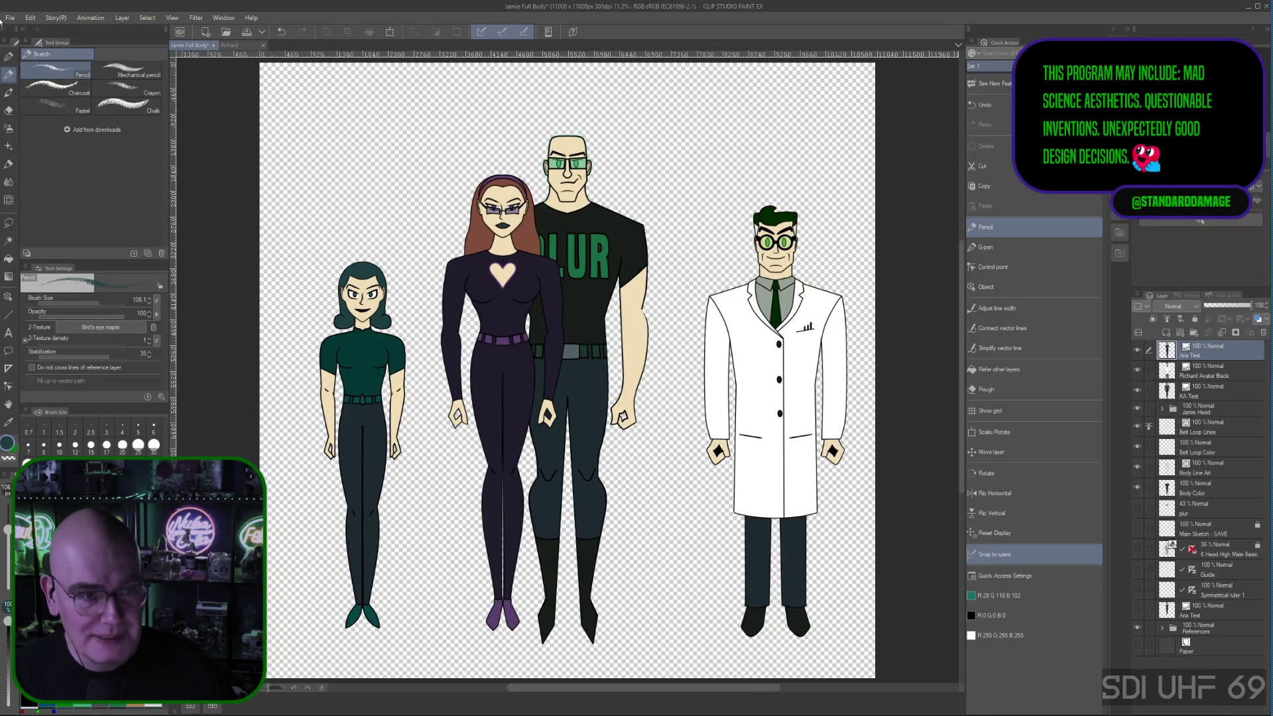
left_click(9, 18)
key("Escape")
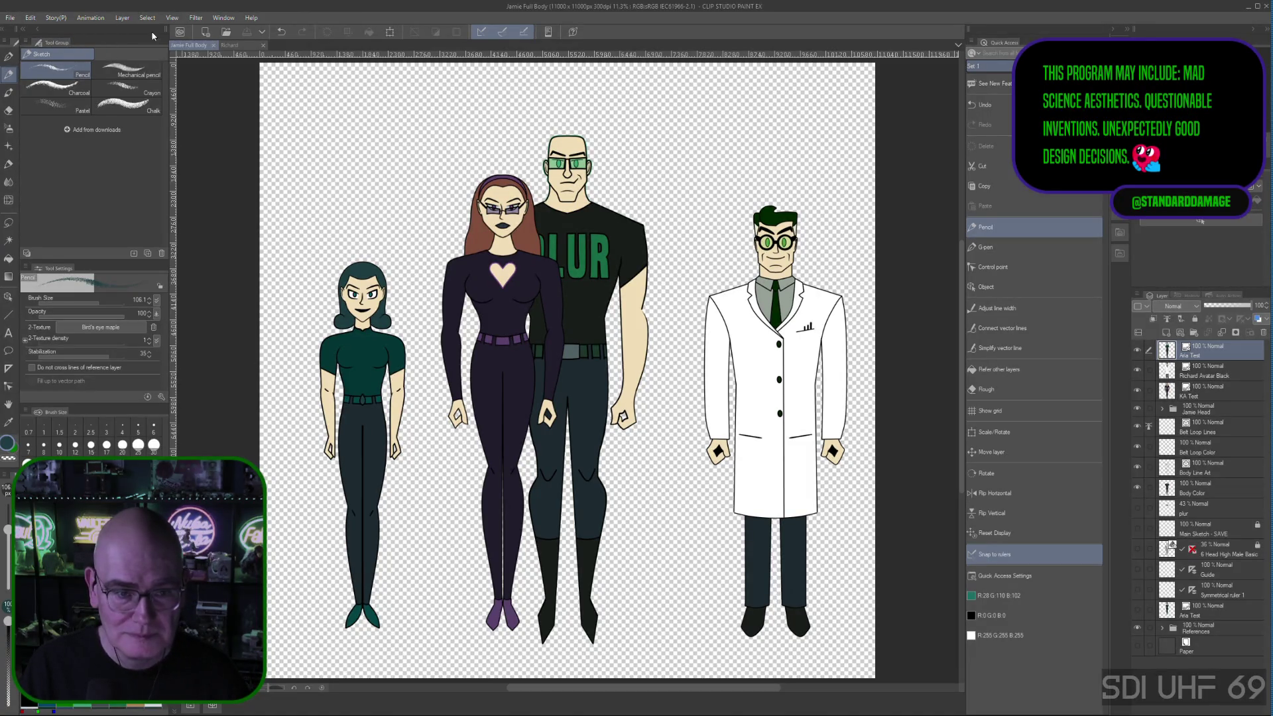
left_click(255, 47)
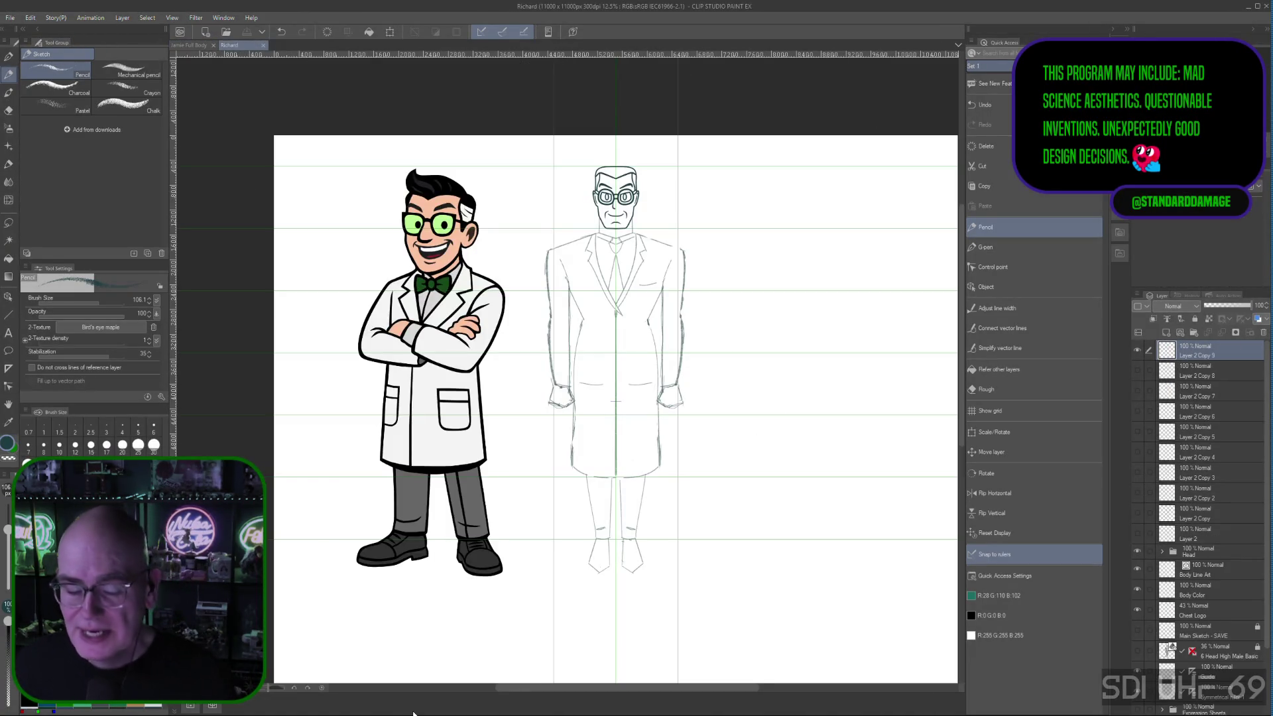